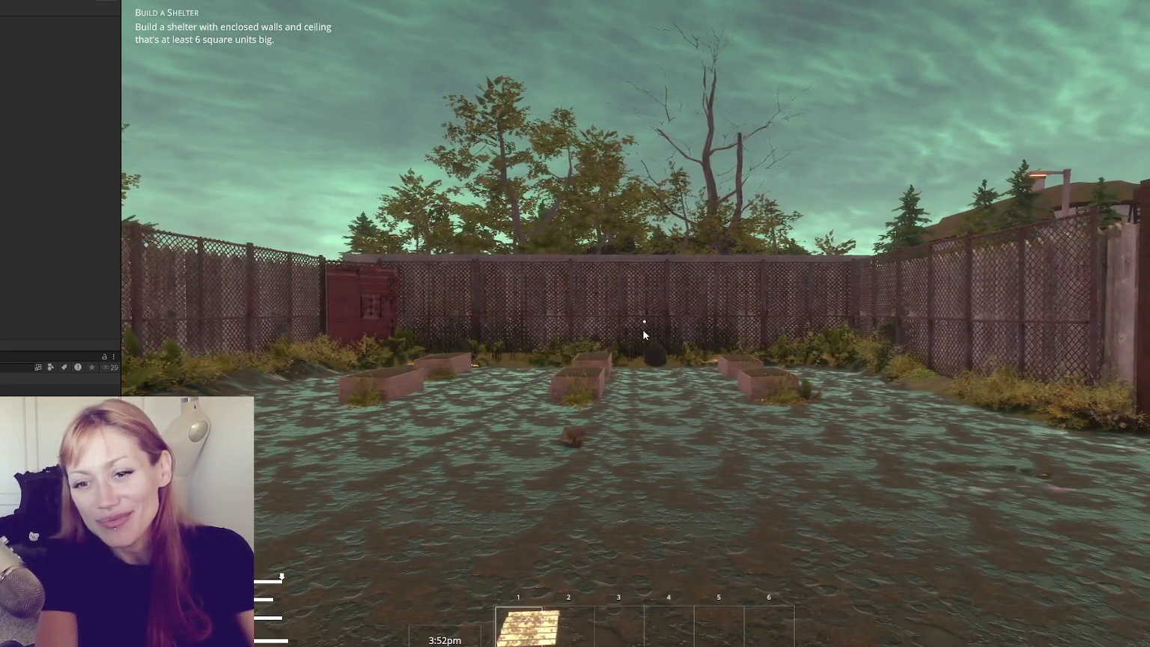
Walk the player up to the wooden gate and back toward the fence.
mouse_move(1019, 385)
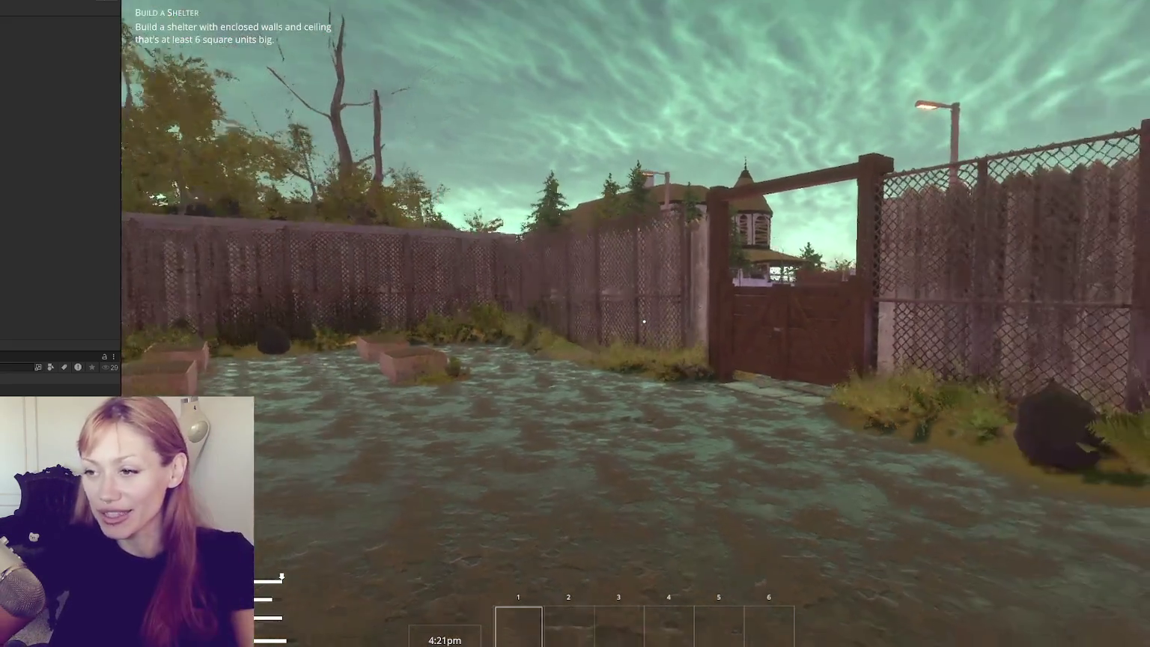
mouse_move(1076, 373)
key(w)
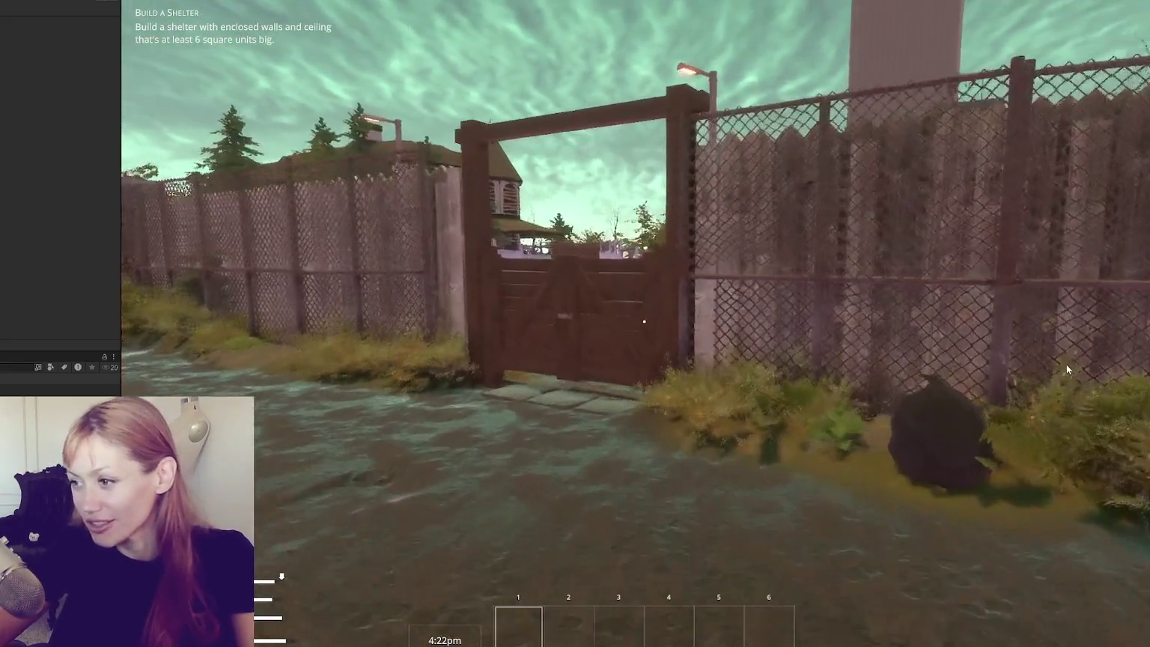
key(s)
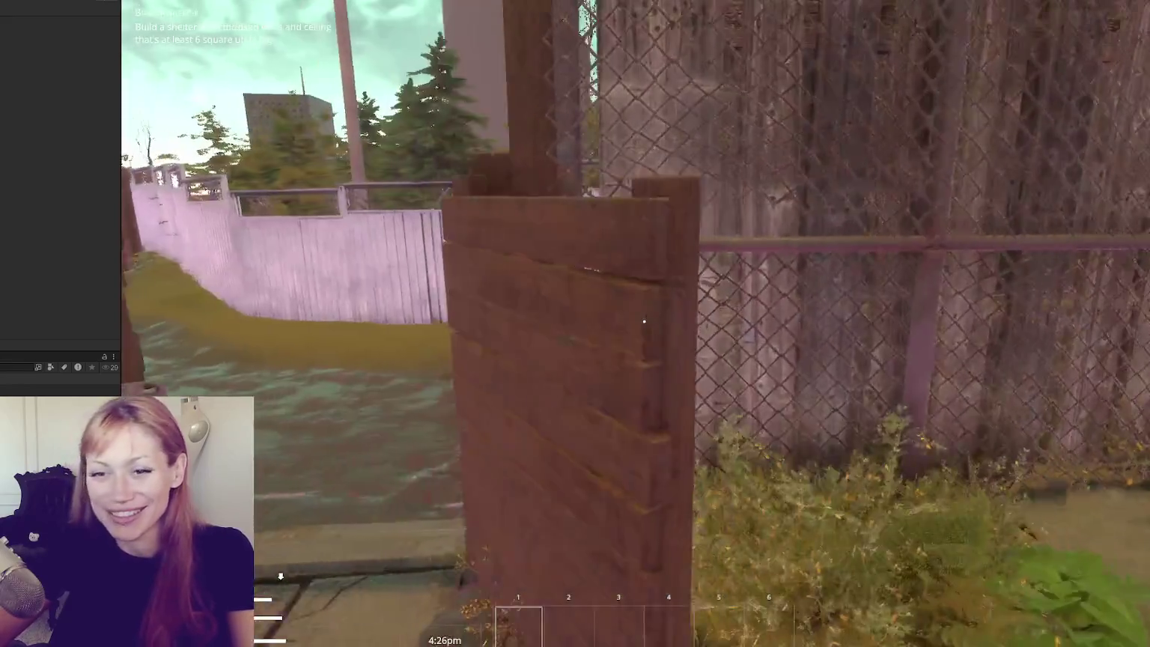
Walk down the flooded alley to the closed gate, back away, and open the pause menu.
mouse_move(645, 322)
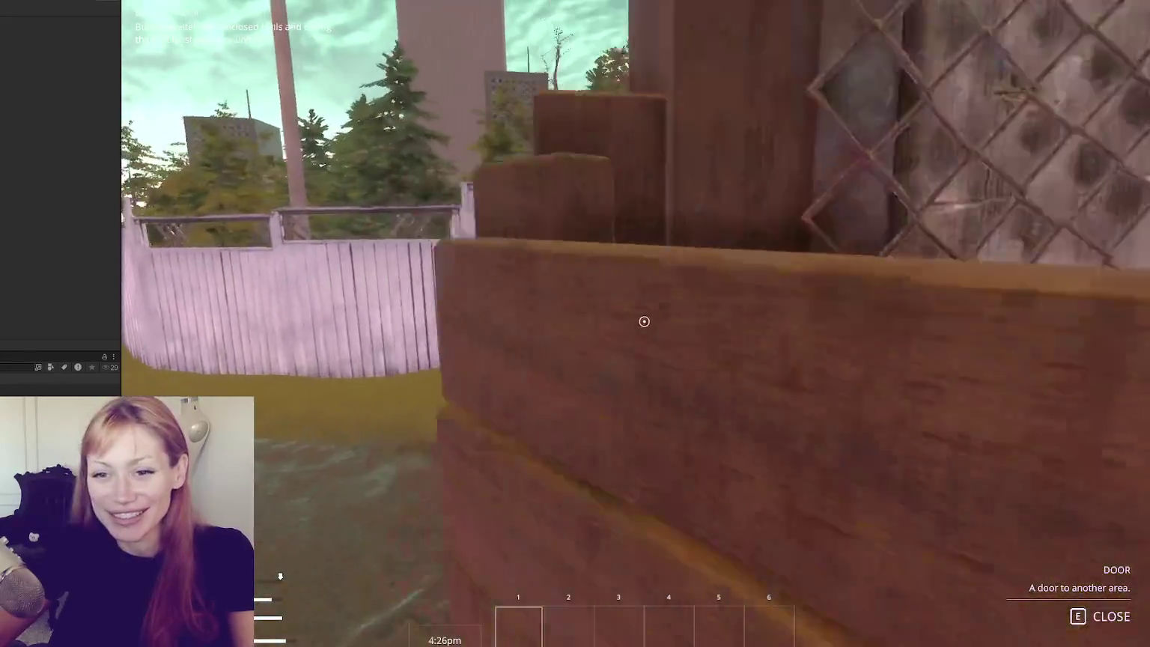
key(w)
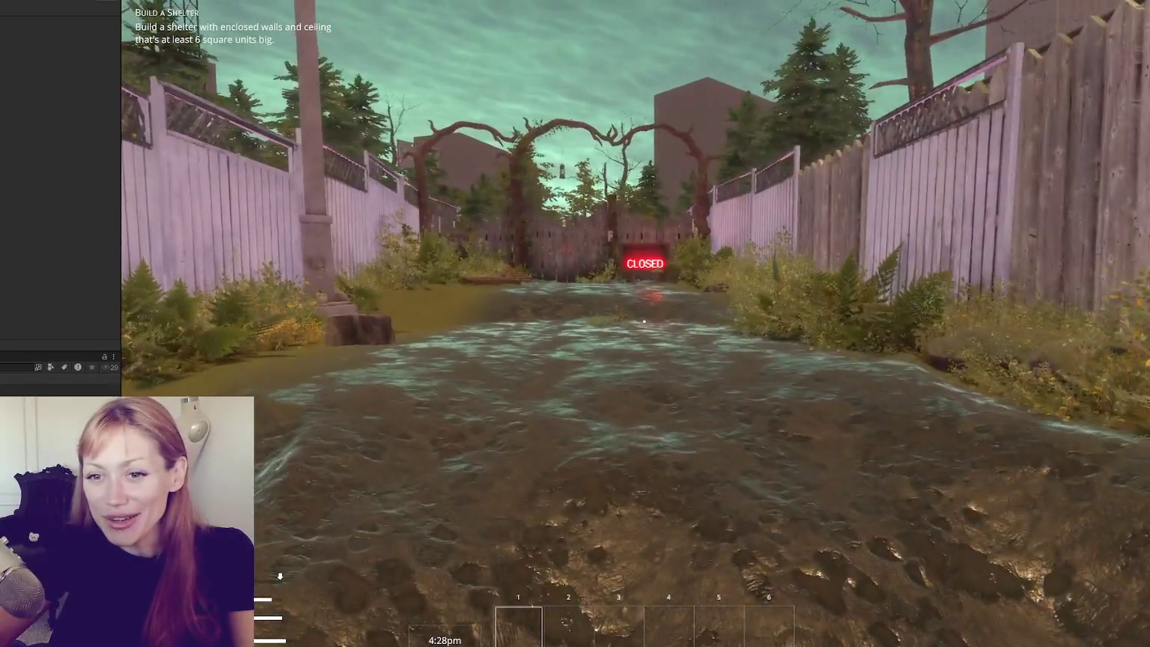
key(s)
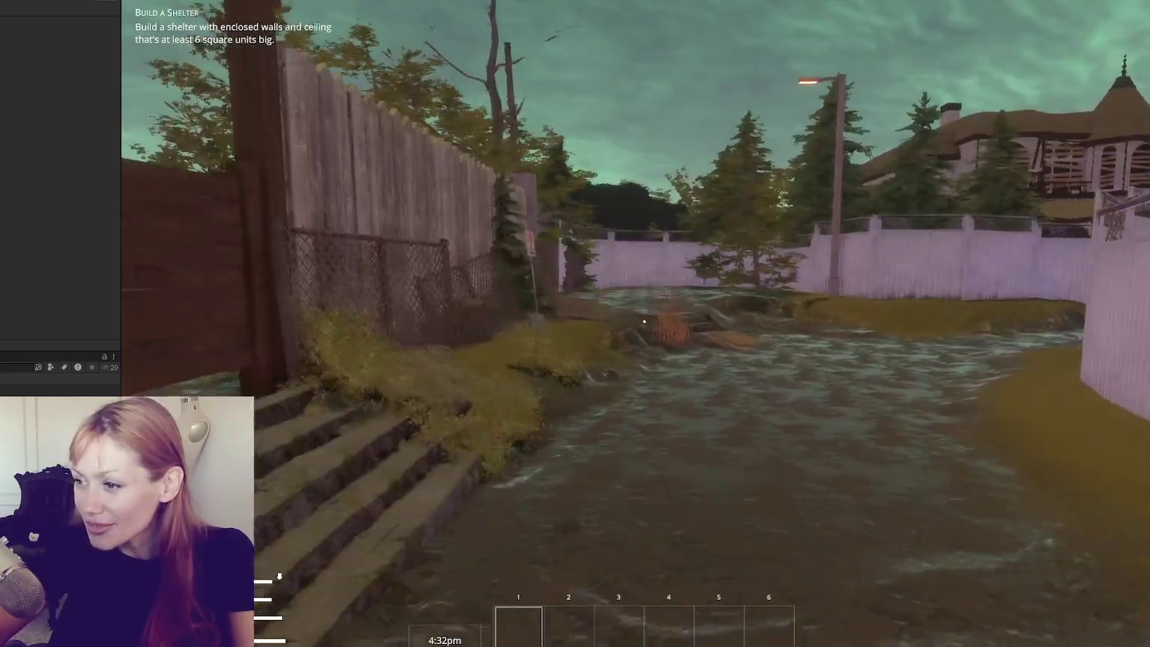
key(Escape)
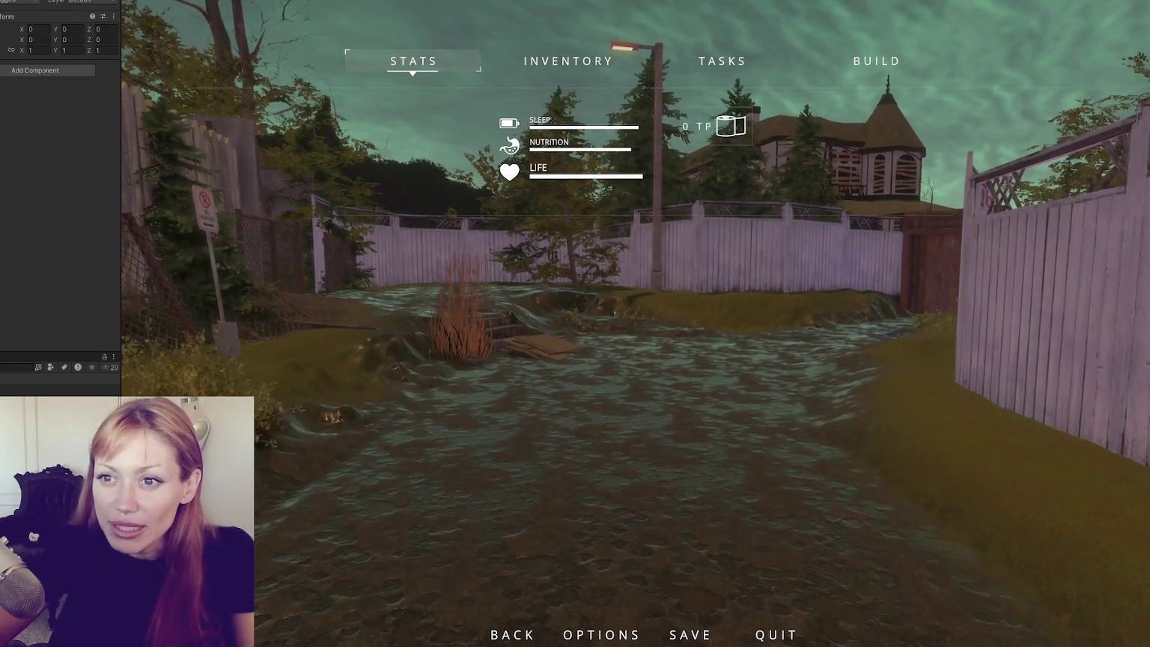
Set the TimeControls time value to 10, resume the game, then open the pause menu.
scroll(8, 153, down, 10)
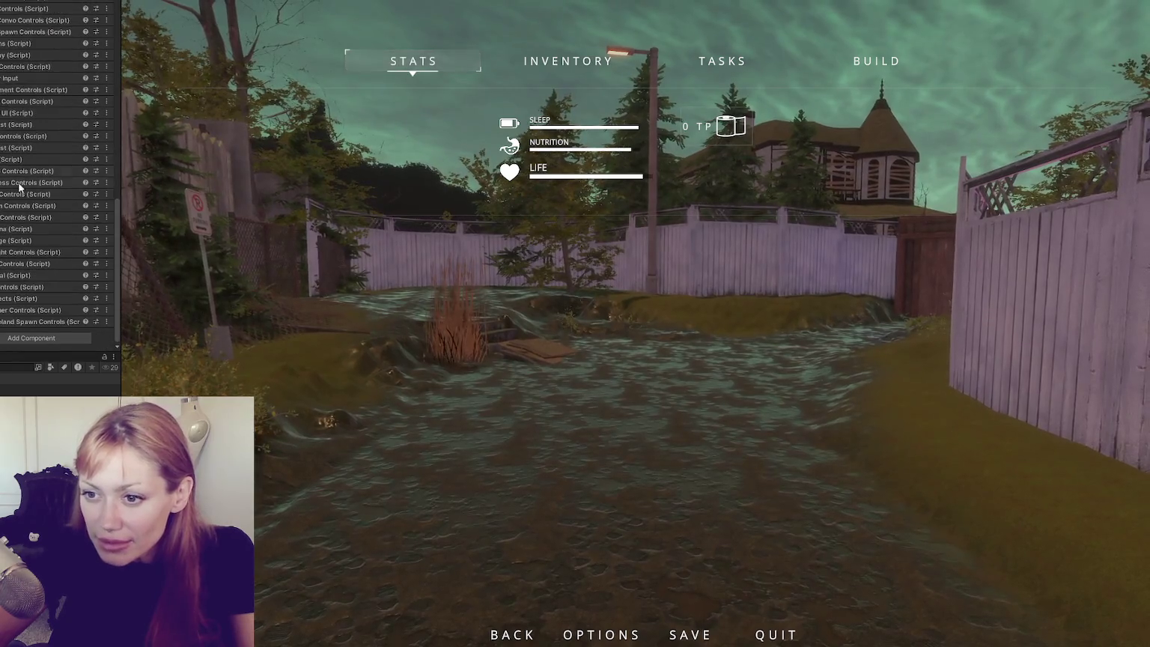
click(47, 90)
text(10)
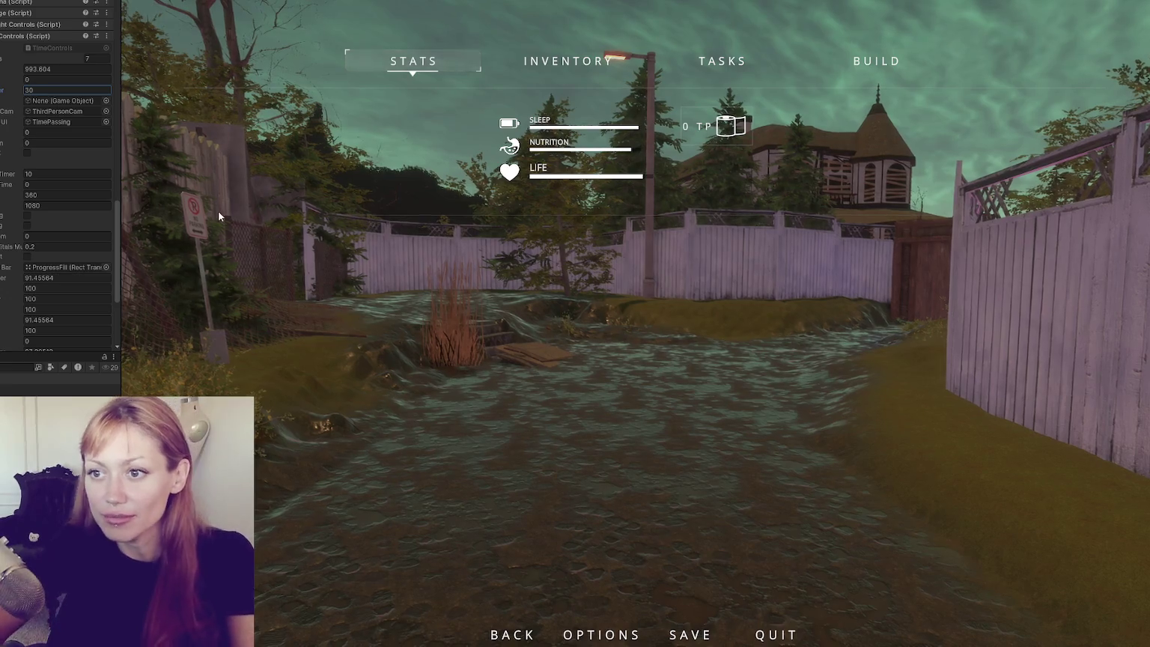
key(Return)
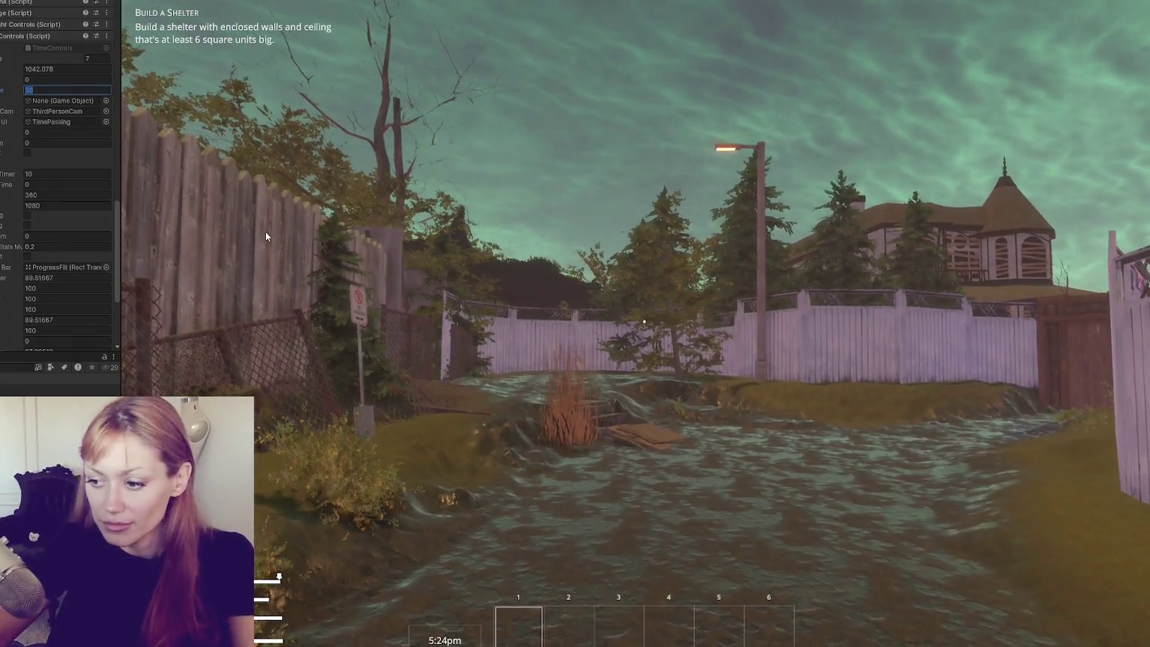
click(266, 233)
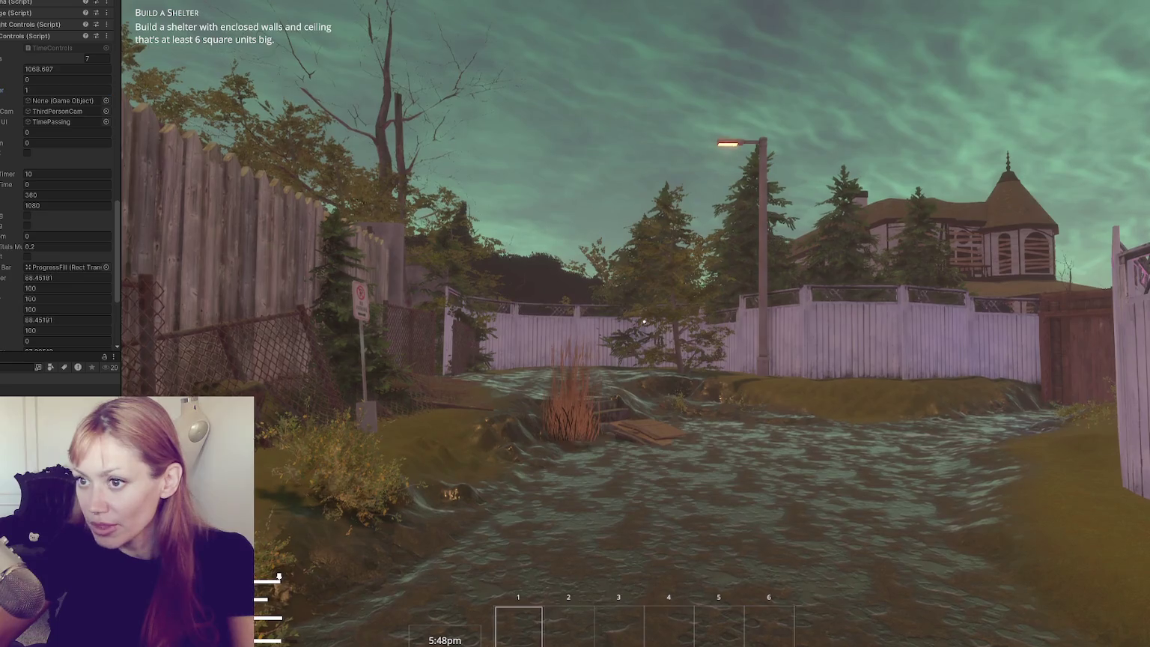
key(Escape)
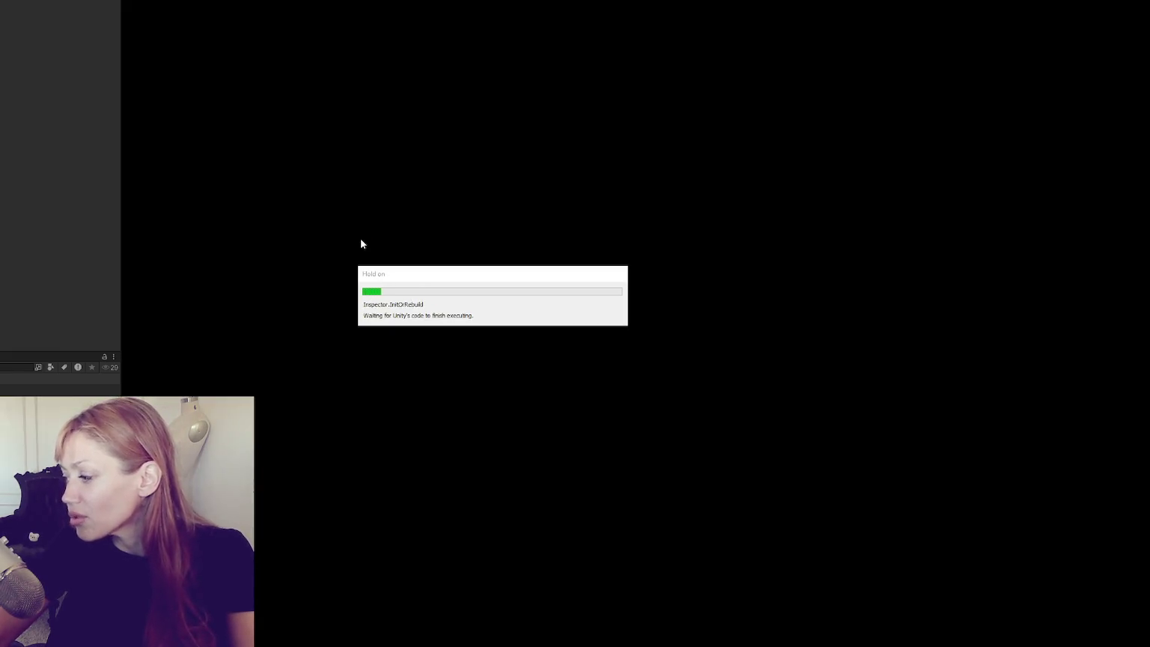
Launch the game in DEV MODE from the STRAIN title menu.
click(614, 391)
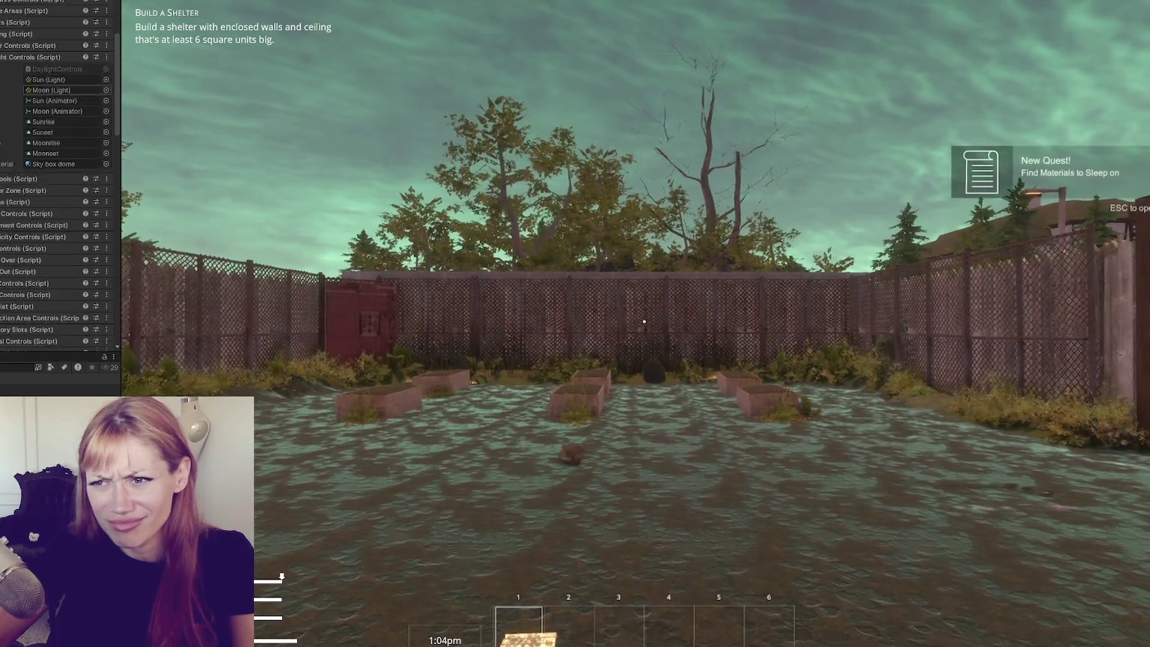
Ping the Sky box dome, Sun light, Moonrise and Sunrise assets referenced by DaylightControls.
click(53, 194)
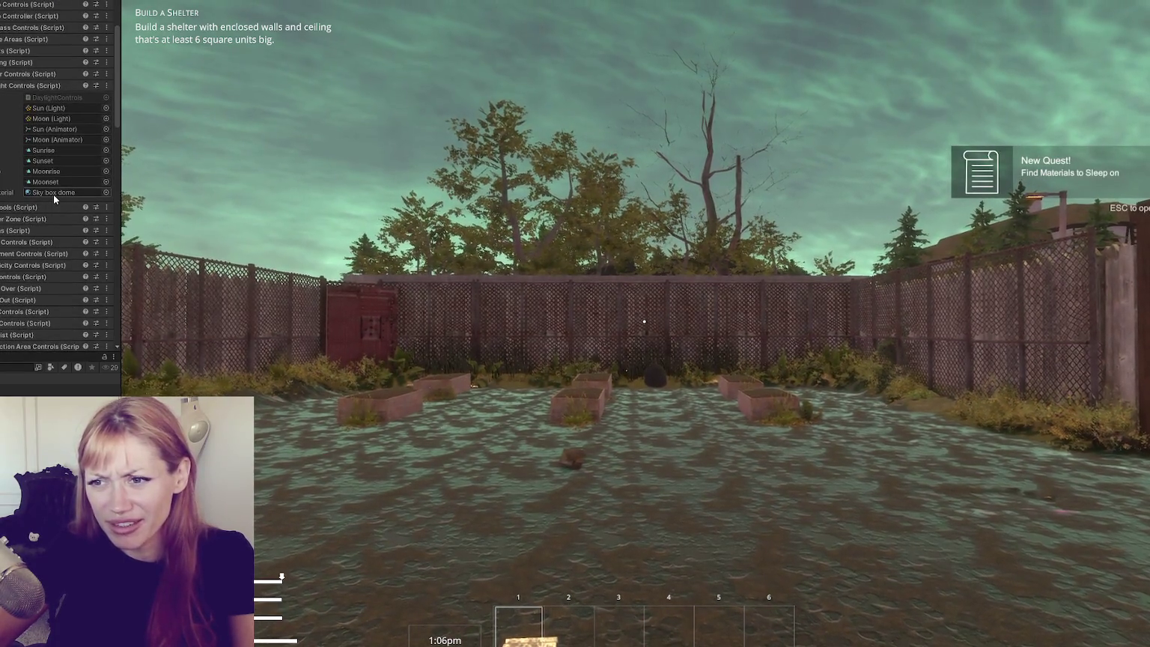
click(55, 109)
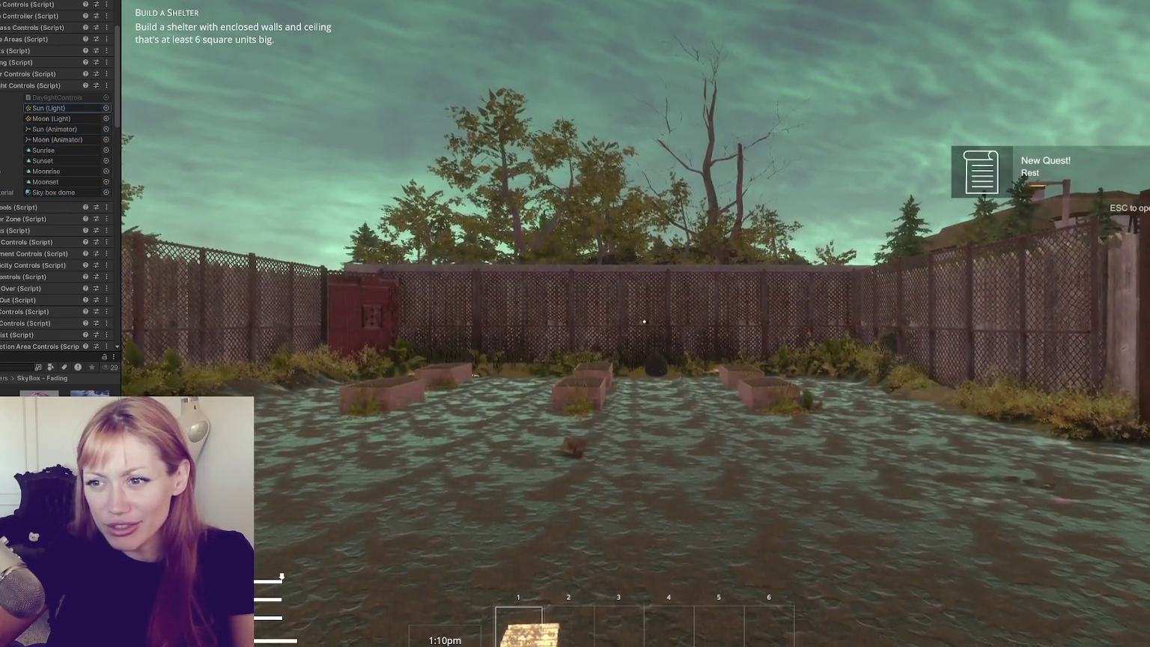
click(53, 172)
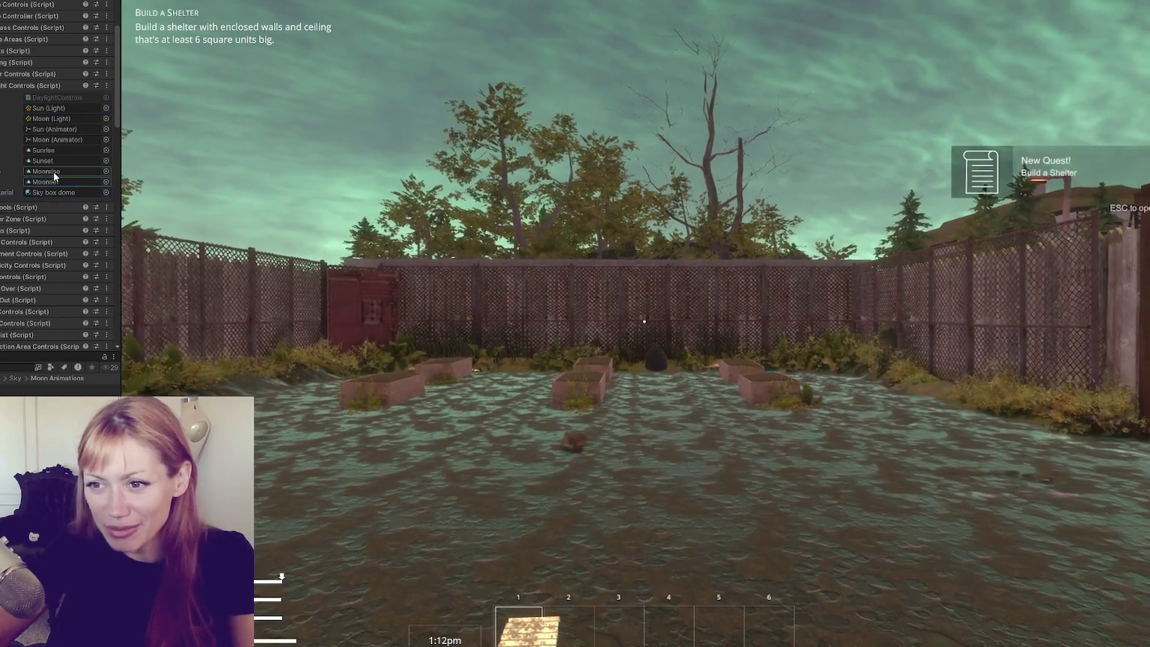
click(58, 151)
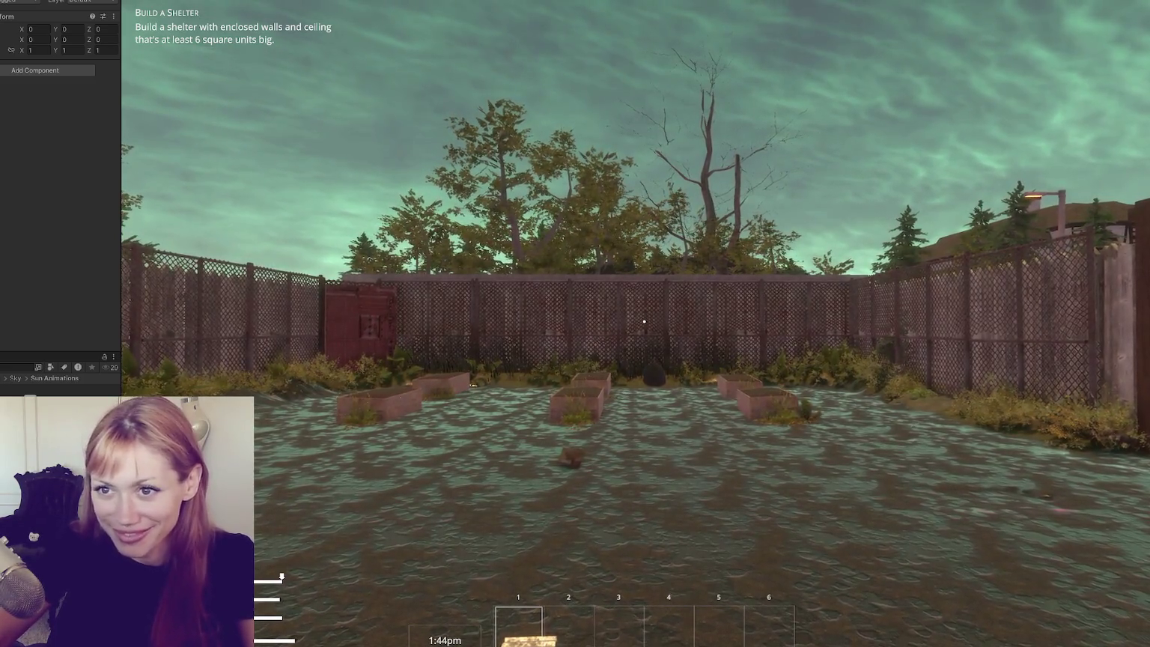
Scroll the Inspector down to TimeControls and start editing its time value.
scroll(28, 154, up, 2)
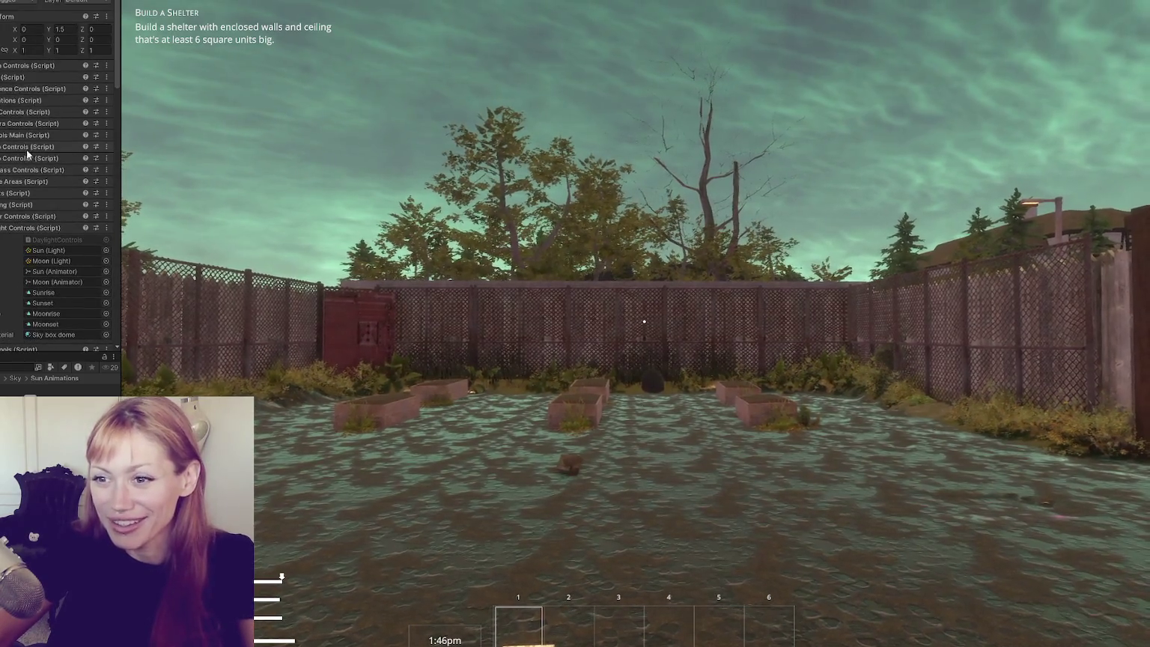
scroll(9, 171, down, 3)
scroll(1, 143, down, 10)
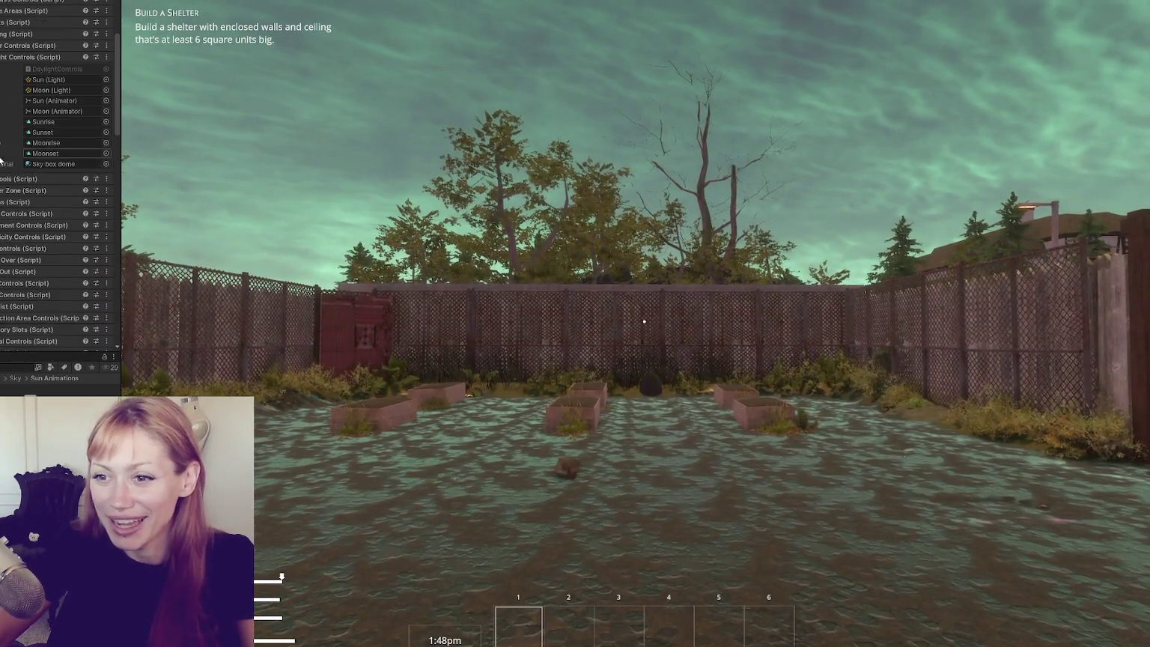
scroll(8, 169, down, 8)
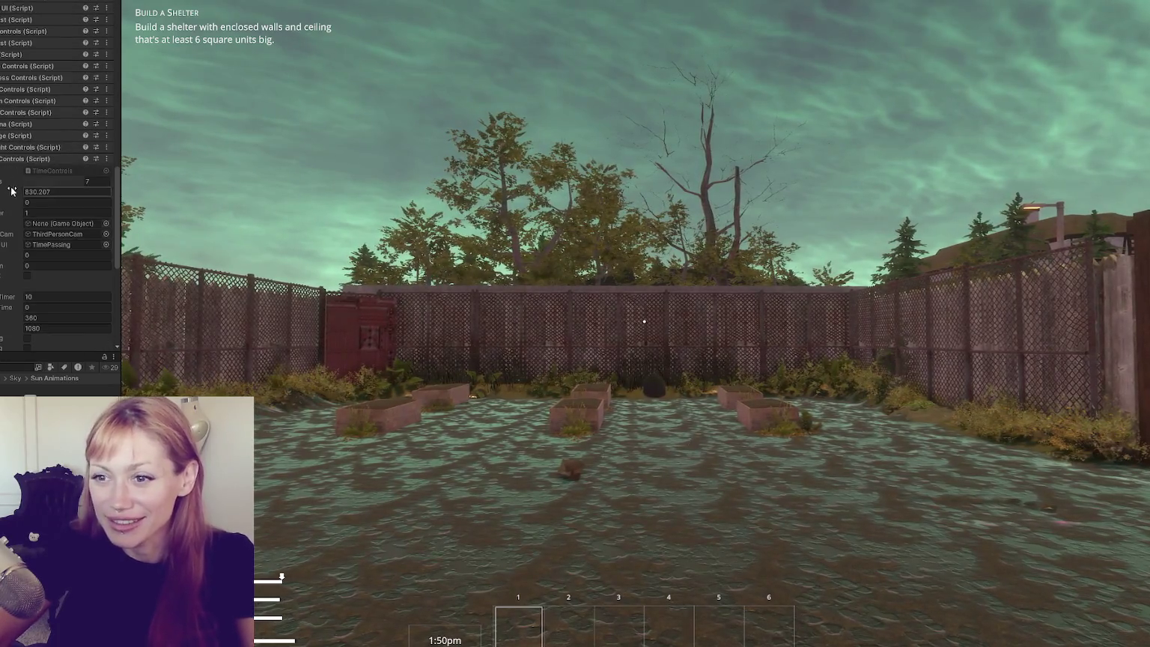
click(58, 154)
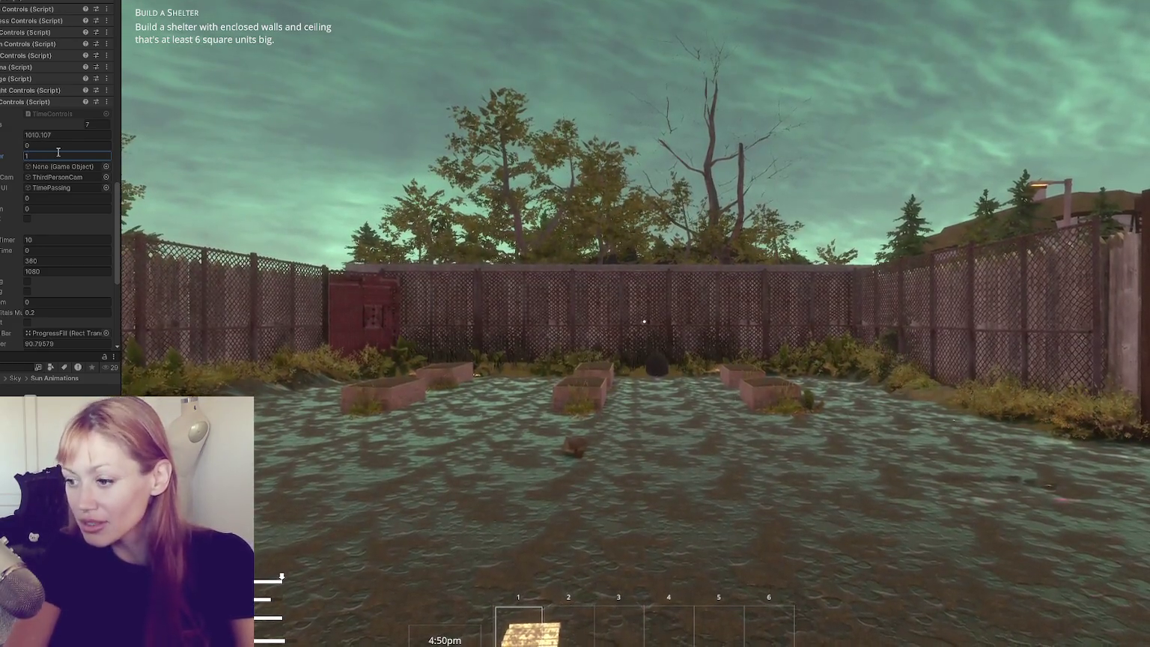
Keep the TimeControls value at 1 and walk through the wooden gate to the flooded lot.
click(178, 65)
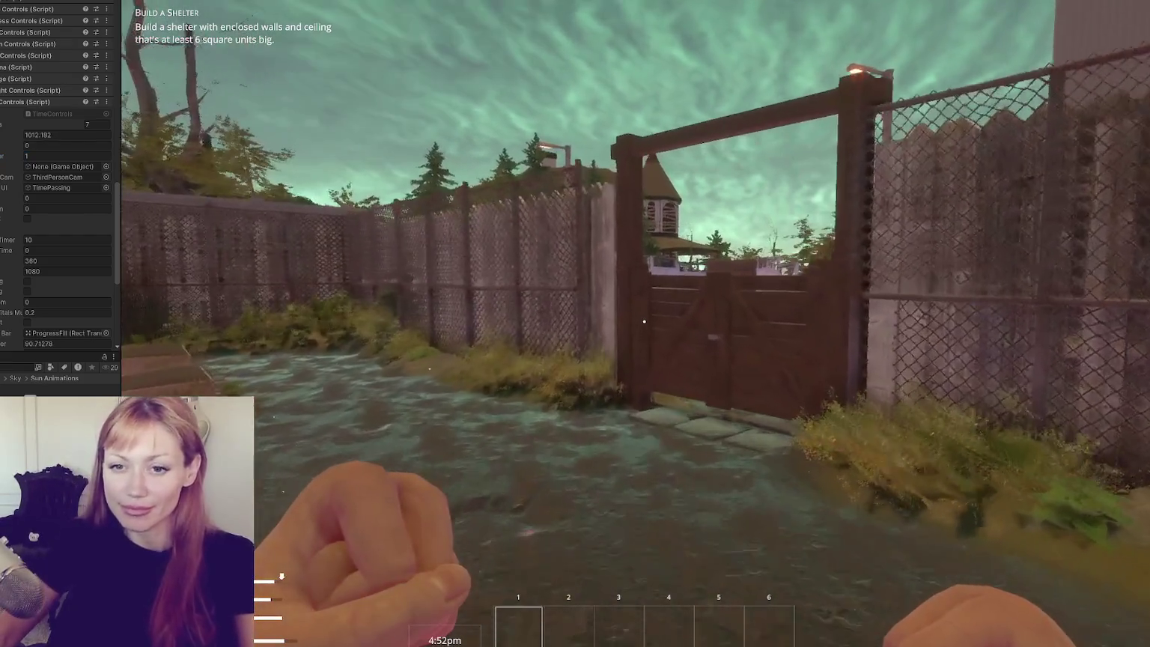
key(w)
key(e)
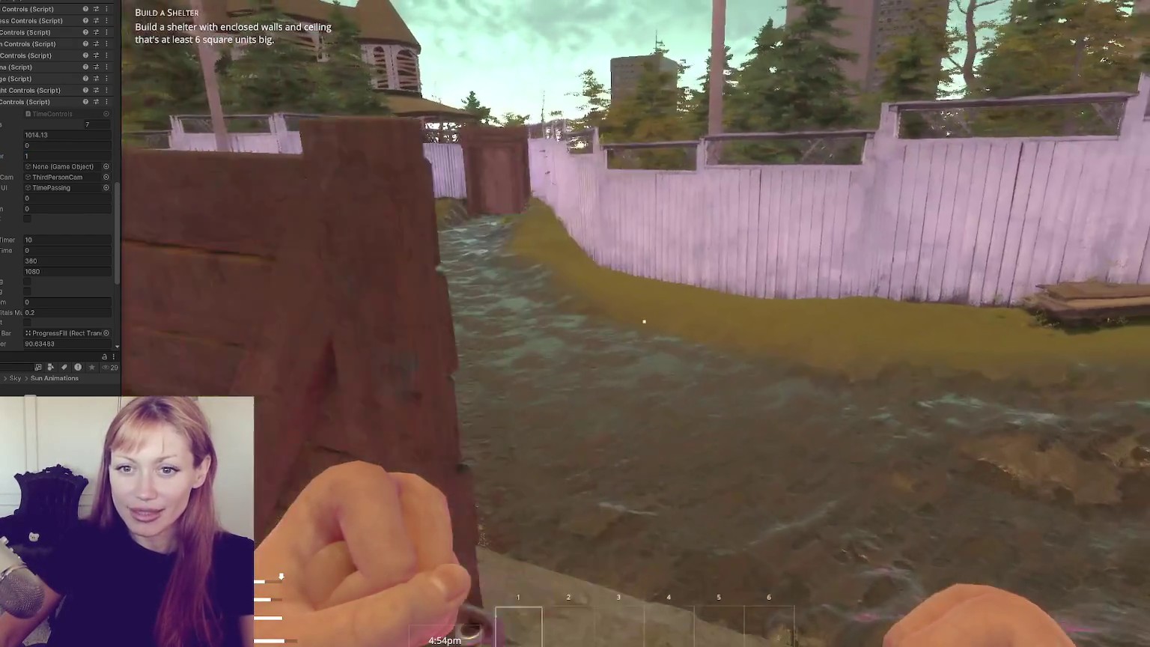
mouse_move(644, 322)
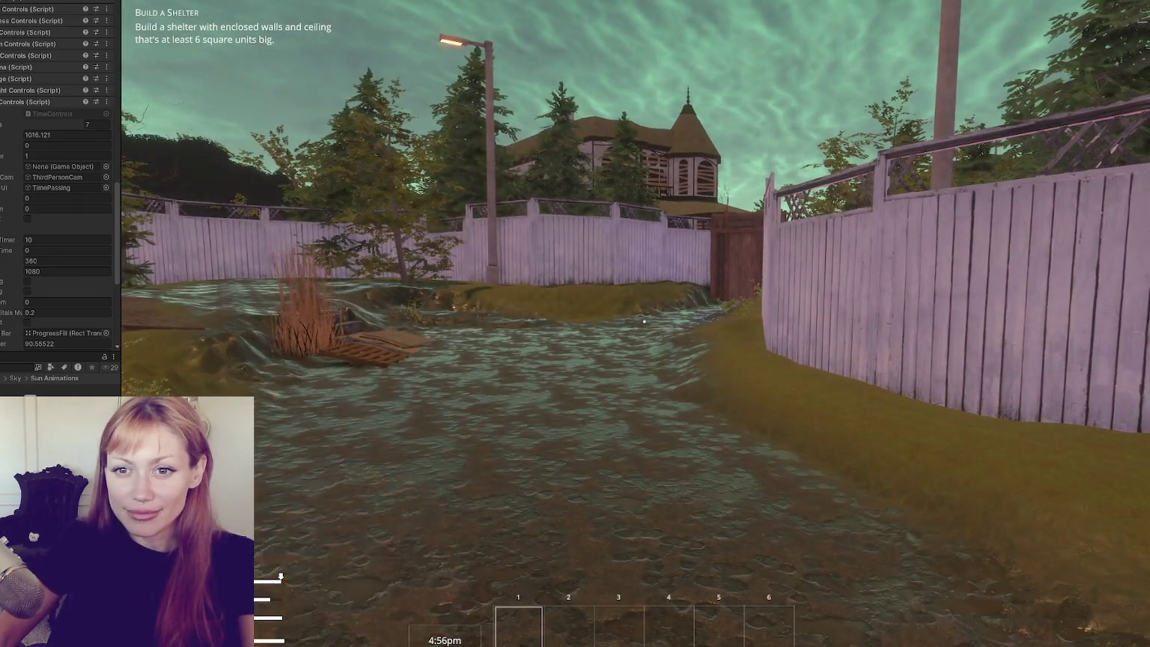
key(s)
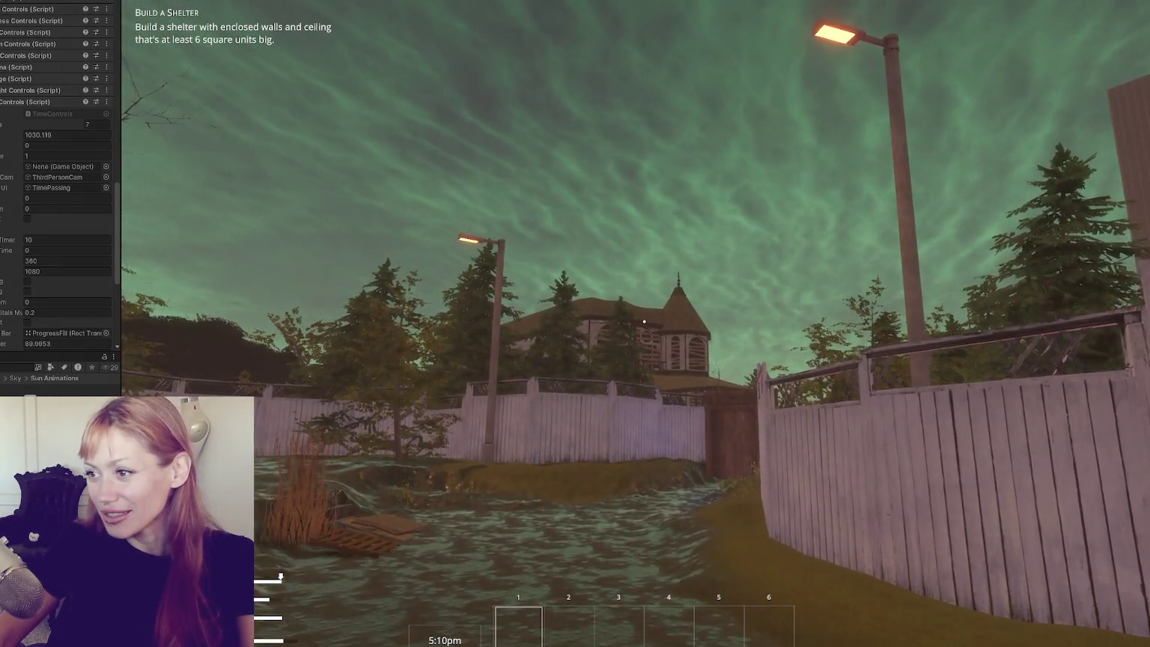
key(w)
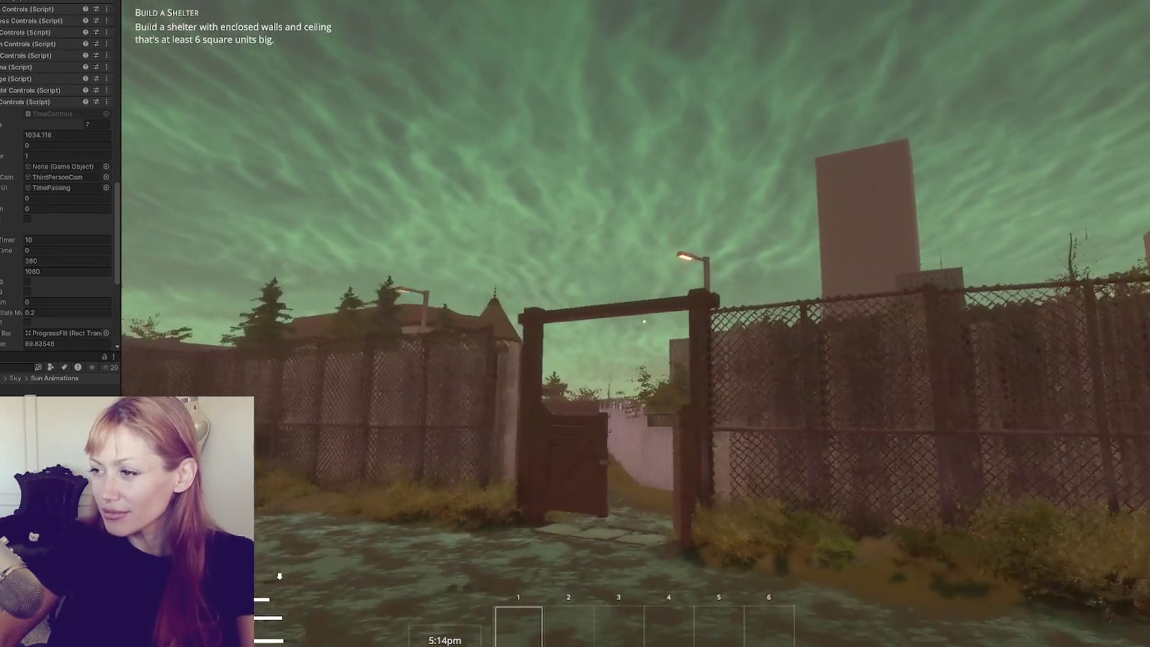
key(s)
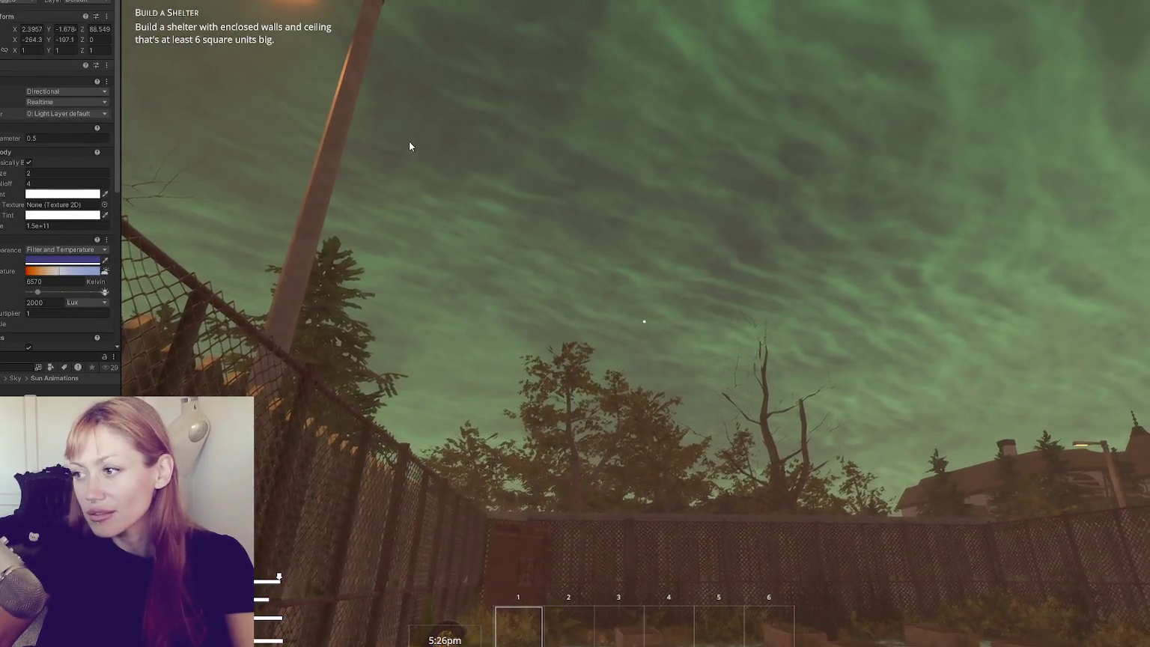
Pick up the newspaper and place a Newspaper Bed blueprint on the ground.
key(Escape)
key(Escape)
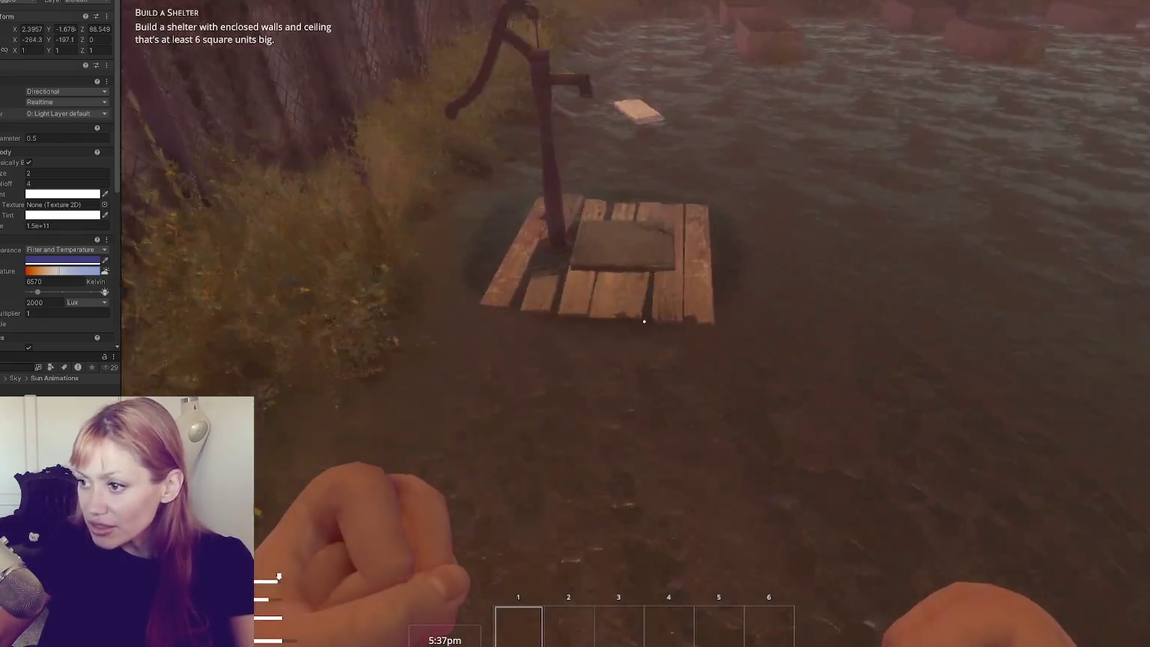
key(e)
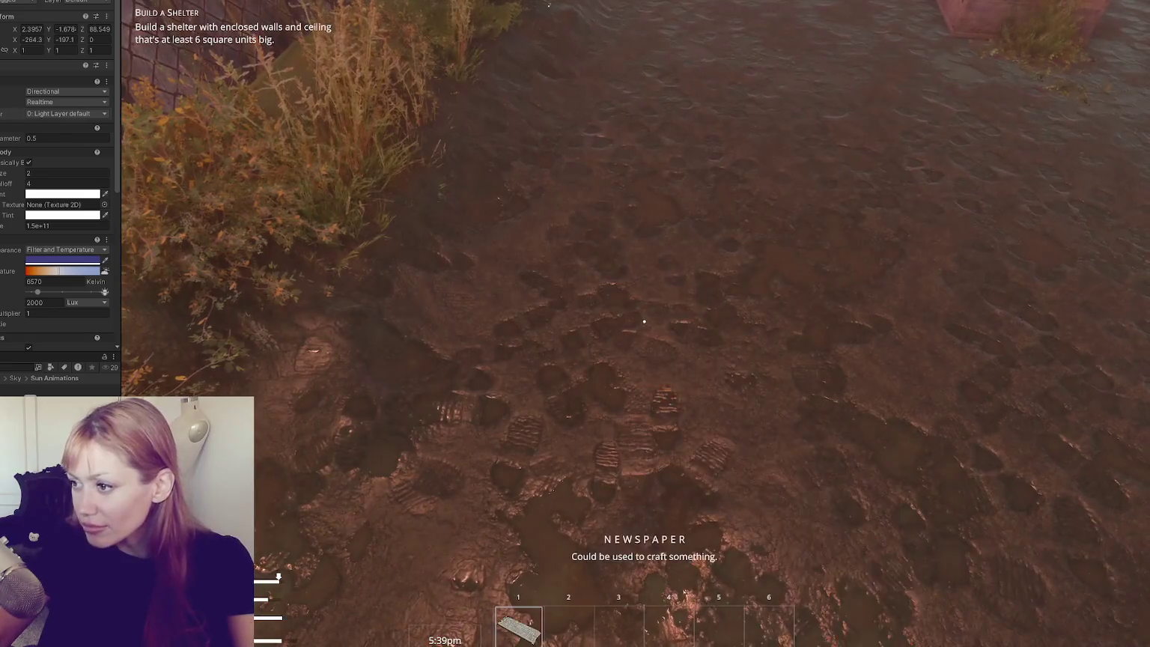
key(Tab)
click(916, 49)
click(456, 154)
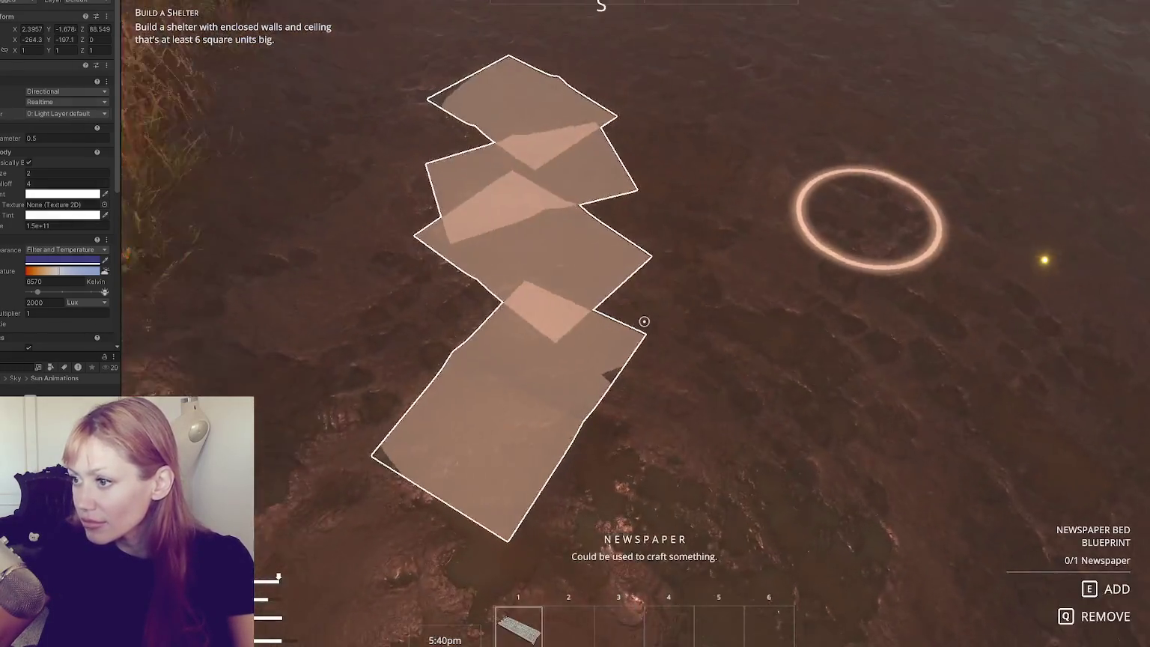
click(575, 323)
mouse_move(576, 324)
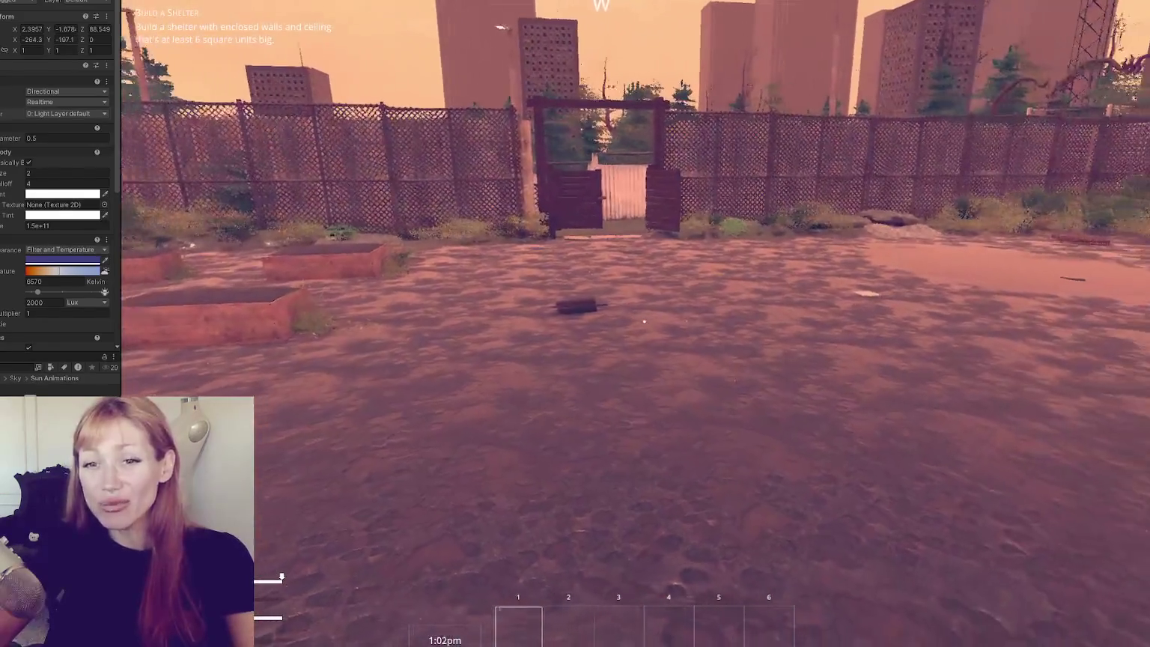
Walk toward the gate and back, pause, and expand the Time Controls component.
key(w)
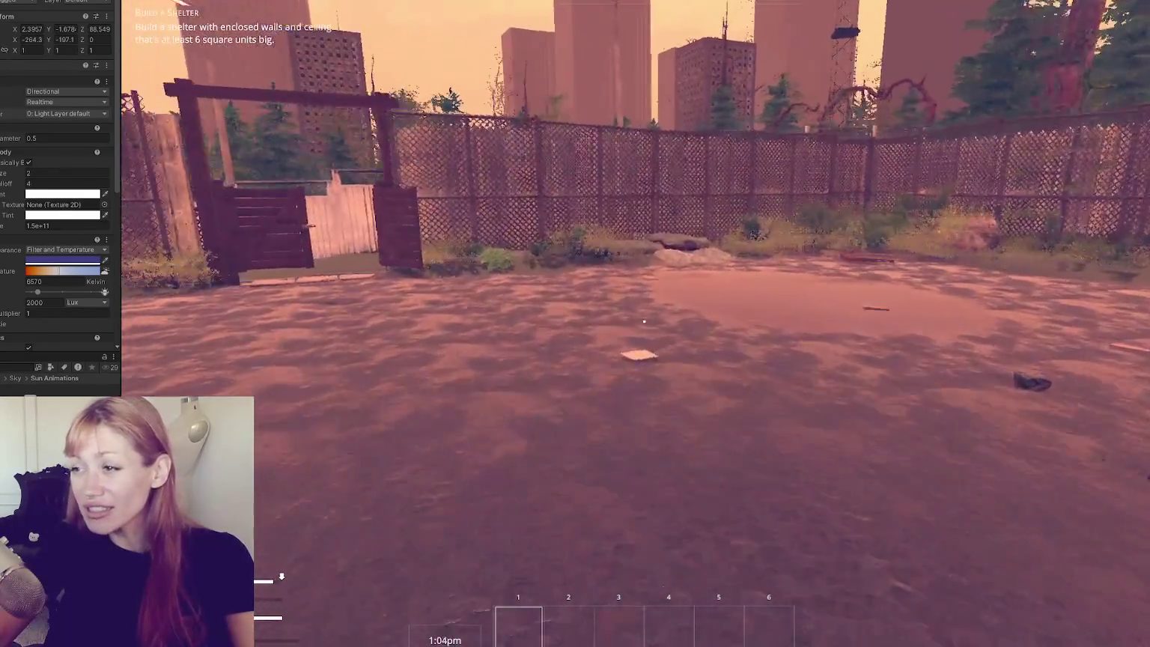
key(s)
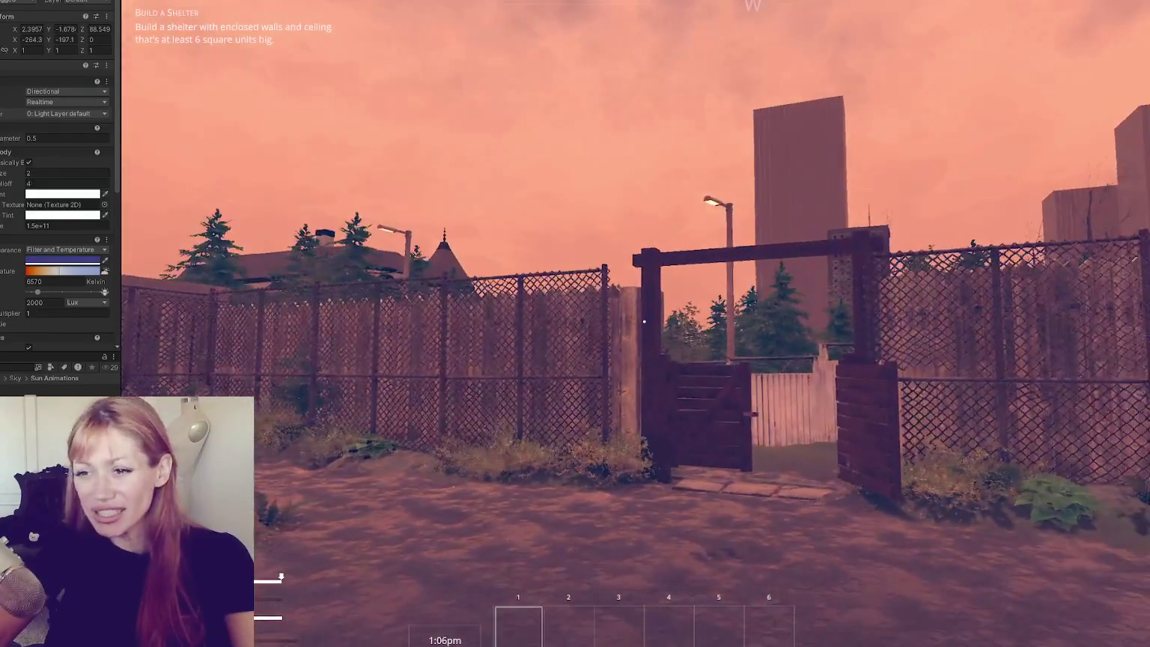
key(Escape)
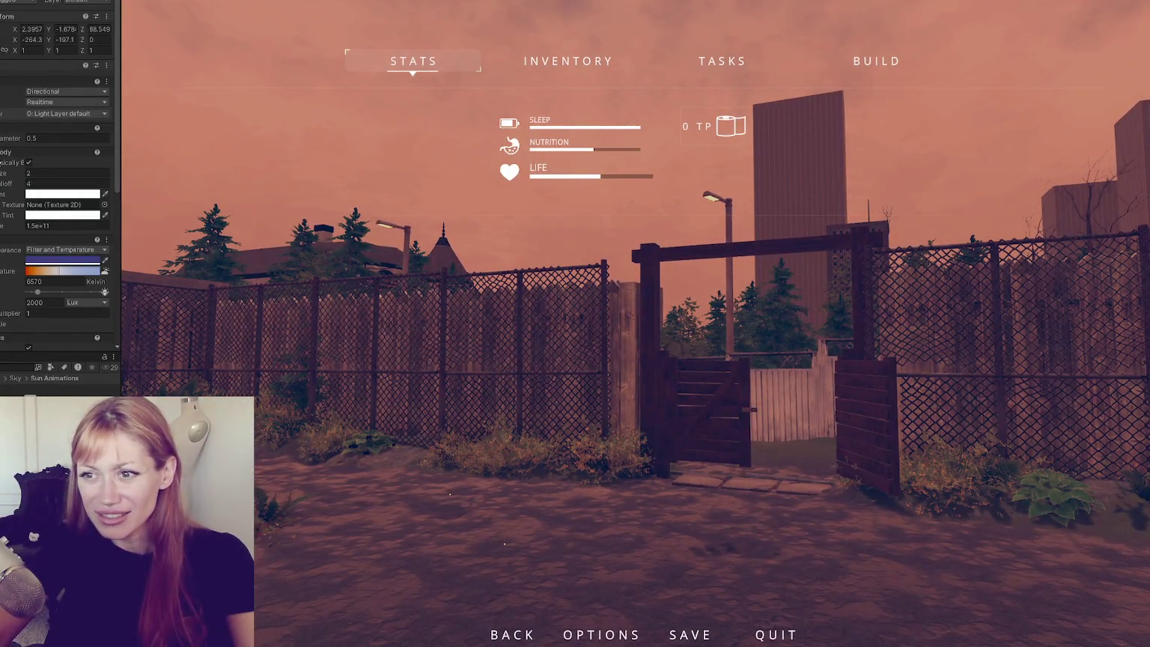
scroll(2, 146, down, 10)
click(29, 186)
scroll(44, 77, down, 5)
Set the Time Controls value to 30 to fast-forward the day, then back to 1.
click(48, 86)
text(30)
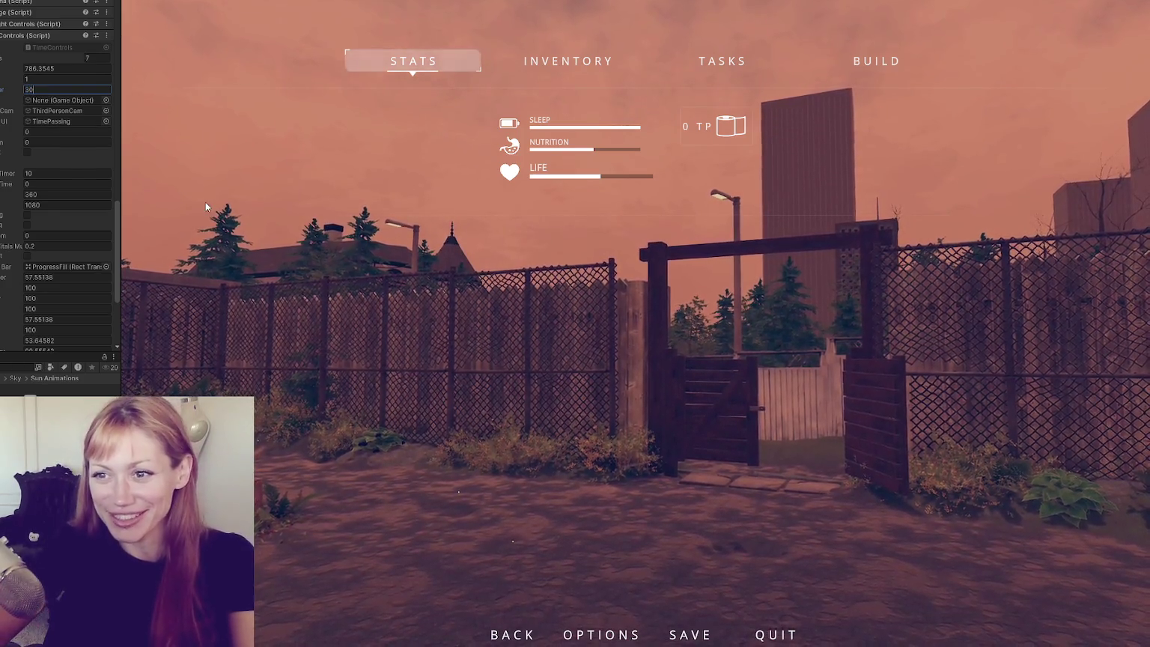
click(205, 201)
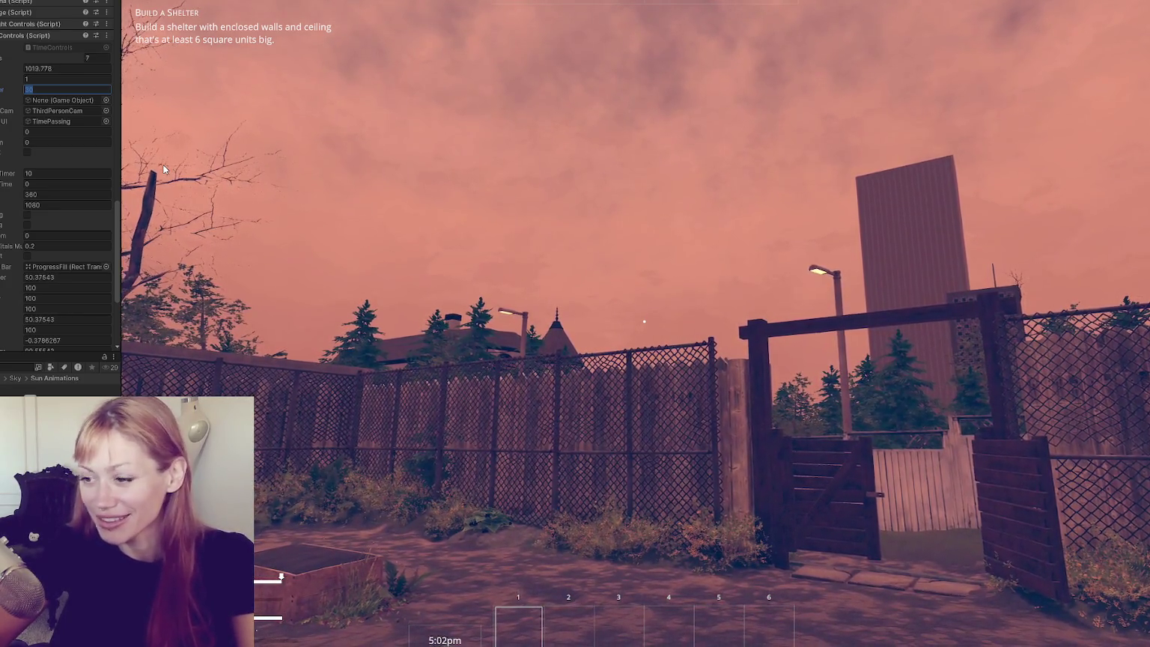
text(1)
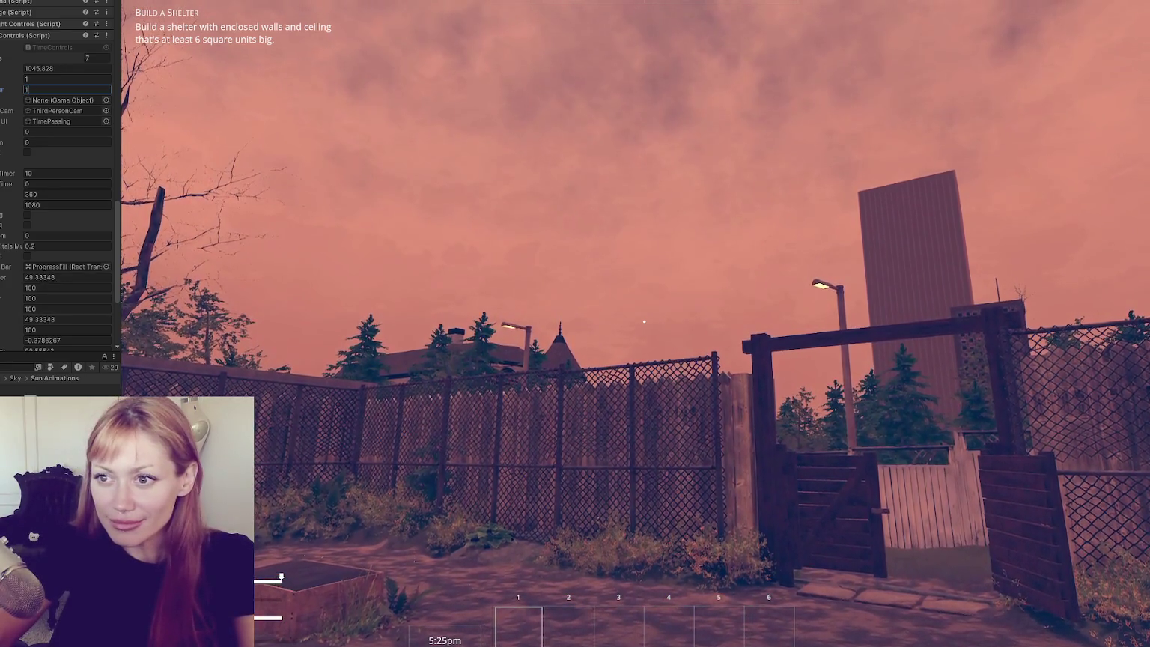
scroll(61, 187, down, 10)
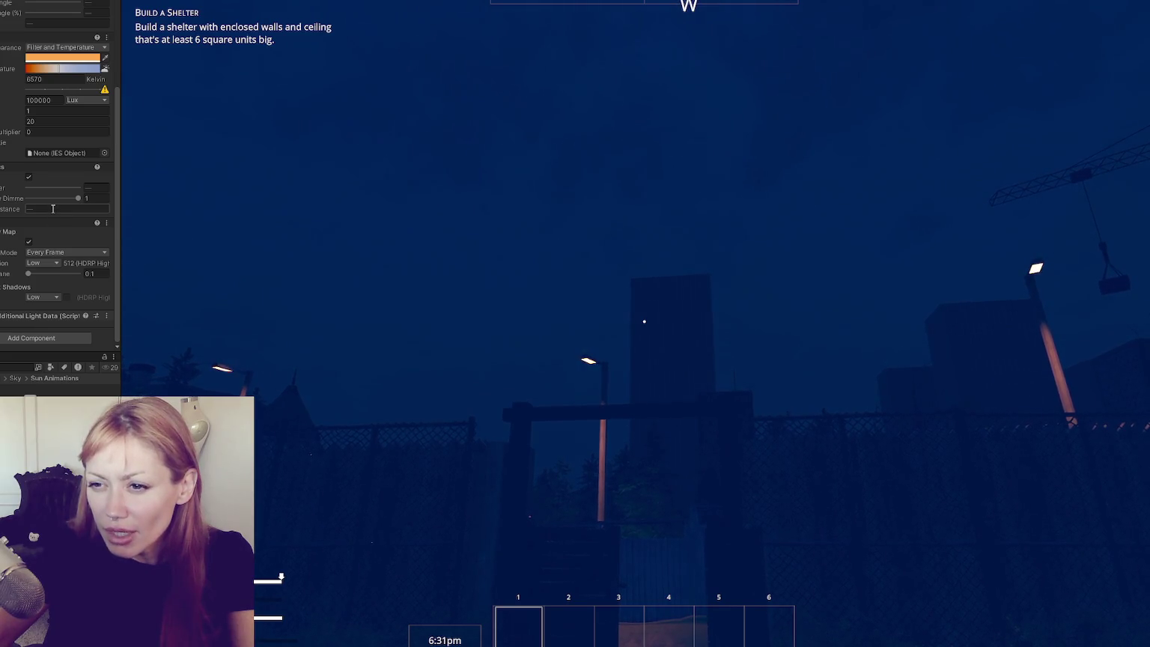
Let the game run until night falls around 6:35pm, then focus the Game view.
click(515, 313)
Face the gate and set the street lamp spot light Intensity to 1000000 Lux.
drag(517, 312, 581, 309)
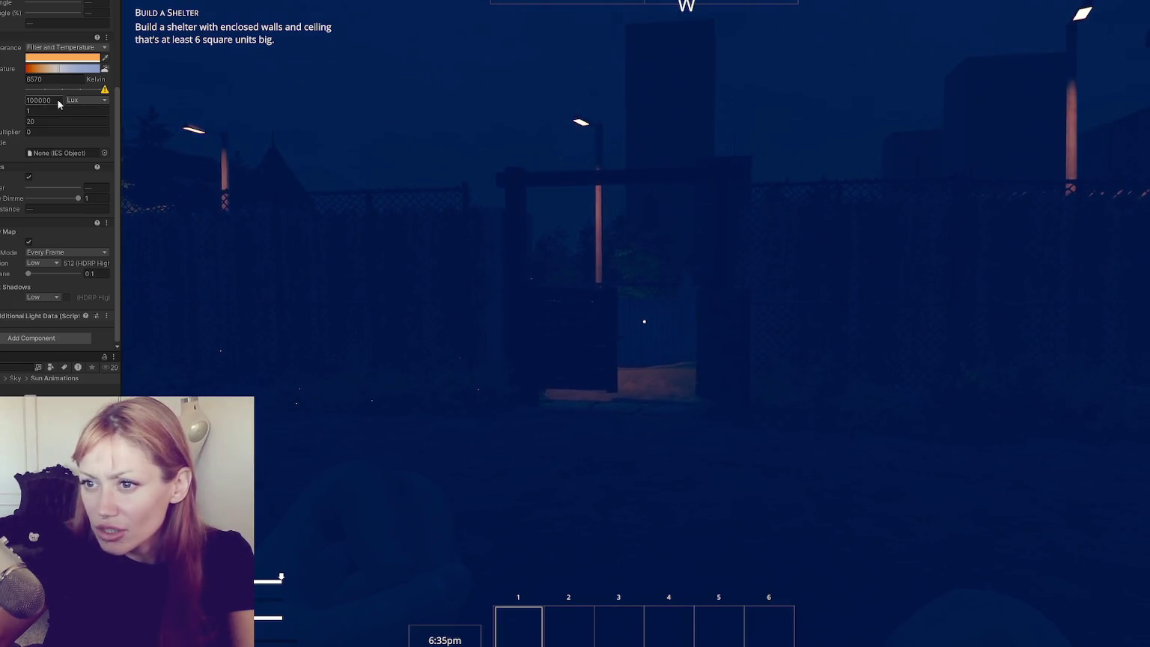
scroll(54, 104, up, 3)
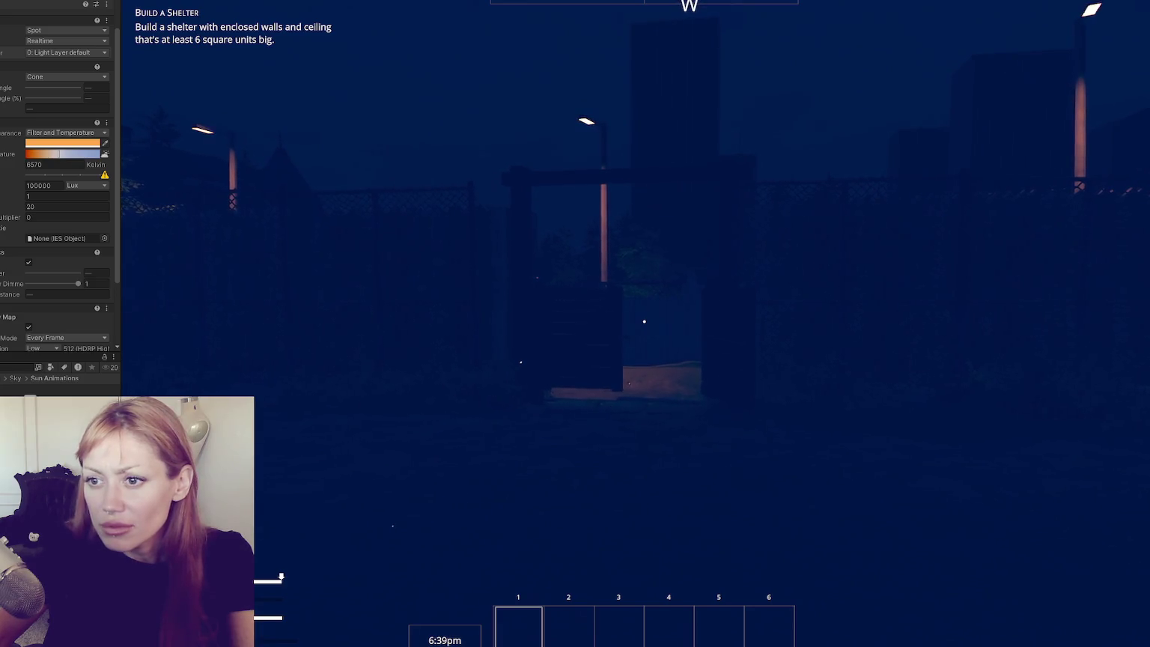
click(35, 273)
click(60, 187)
text(00)
key(BackSpace)
key(BackSpace)
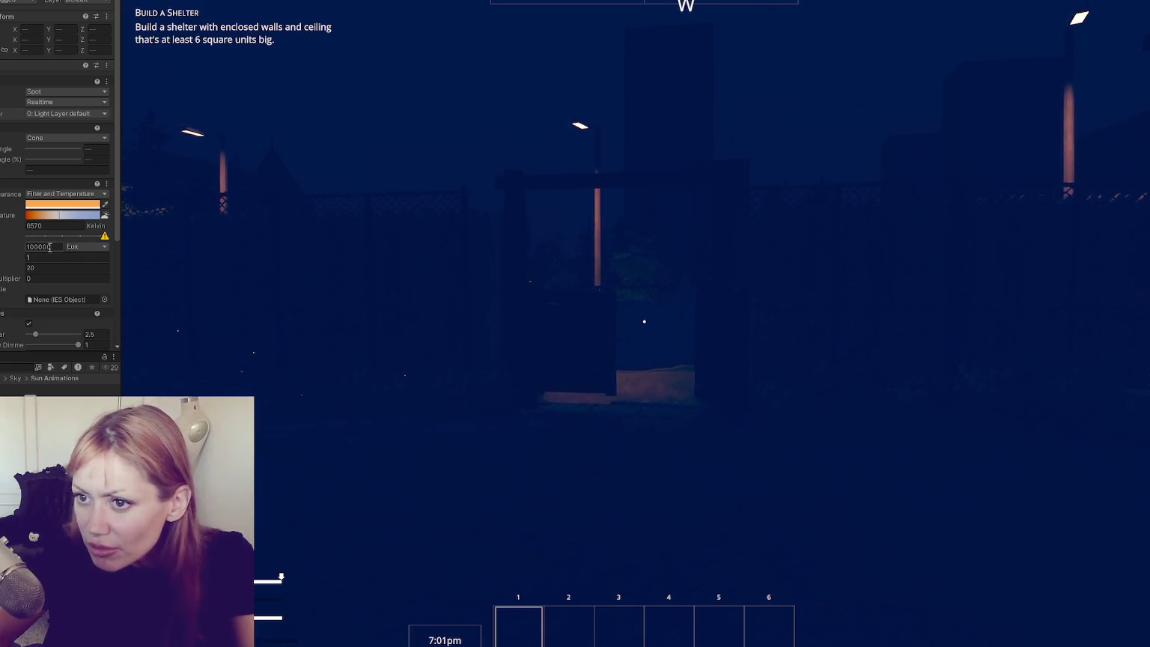
key(BackSpace)
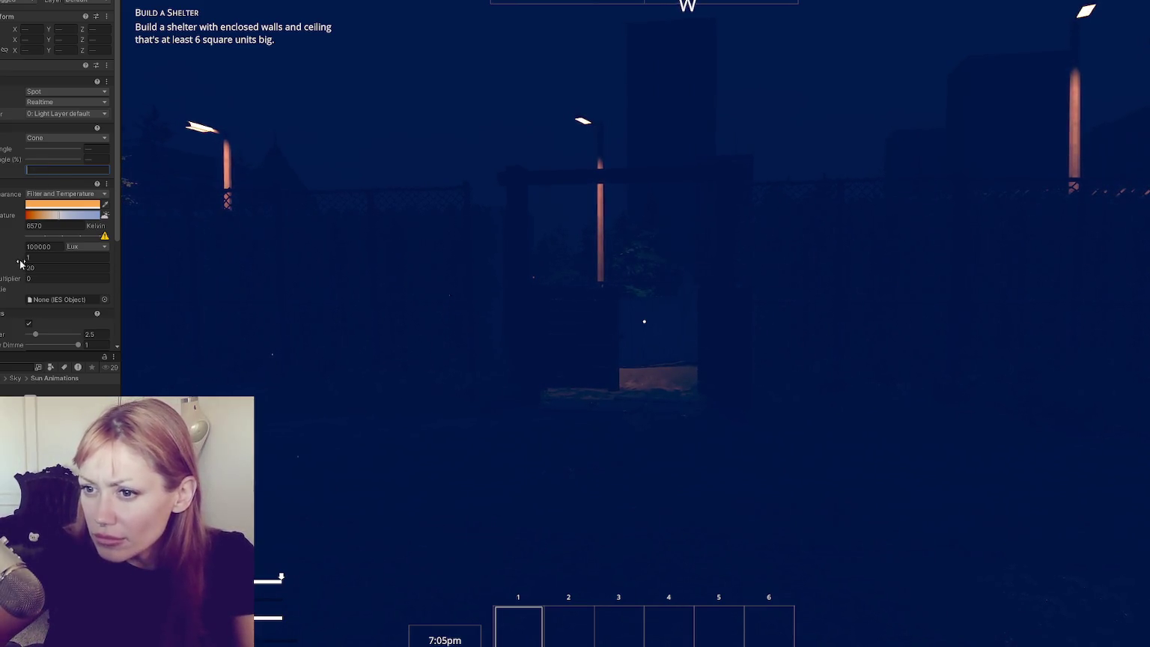
click(59, 247)
text(0)
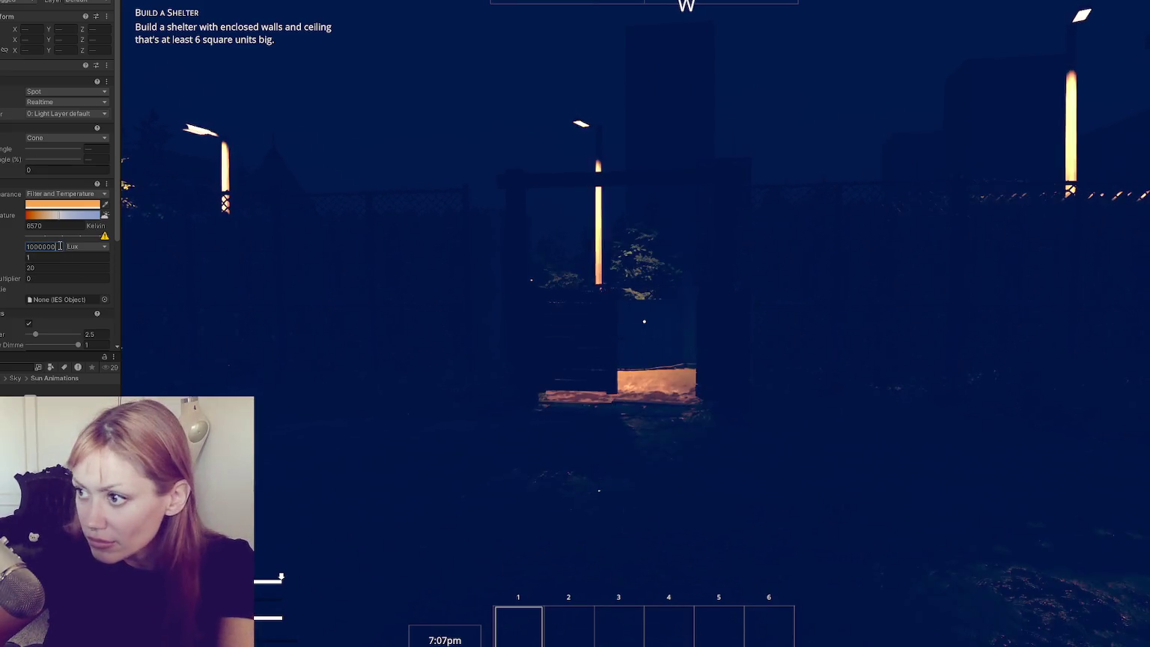
scroll(50, 247, down, 3)
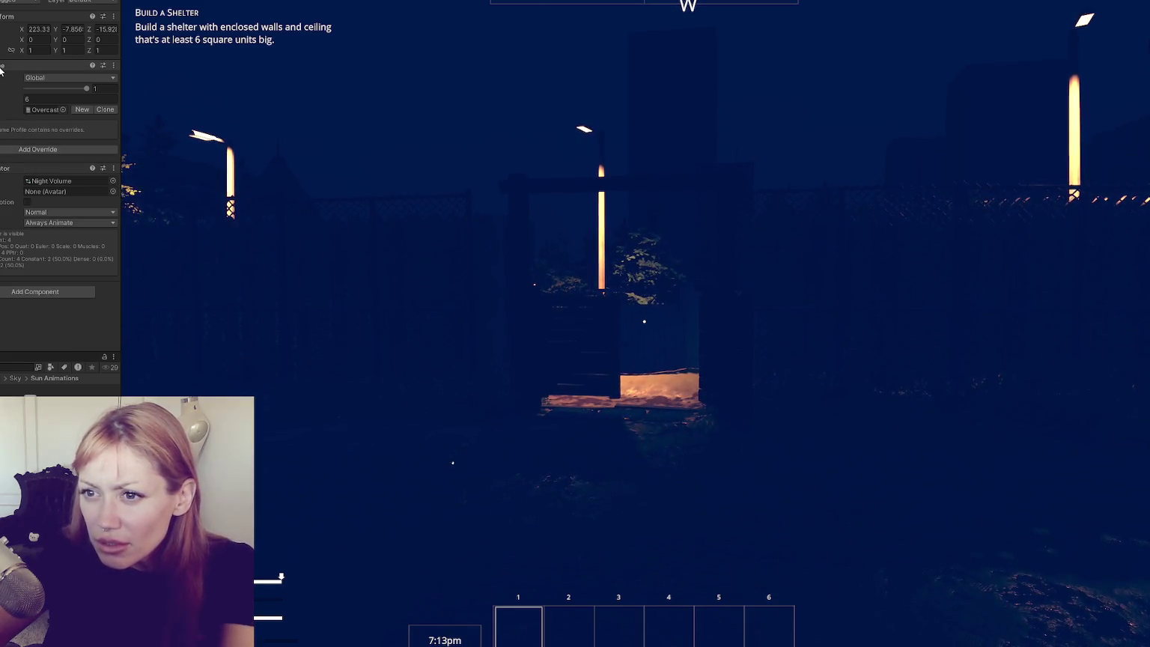
click(44, 109)
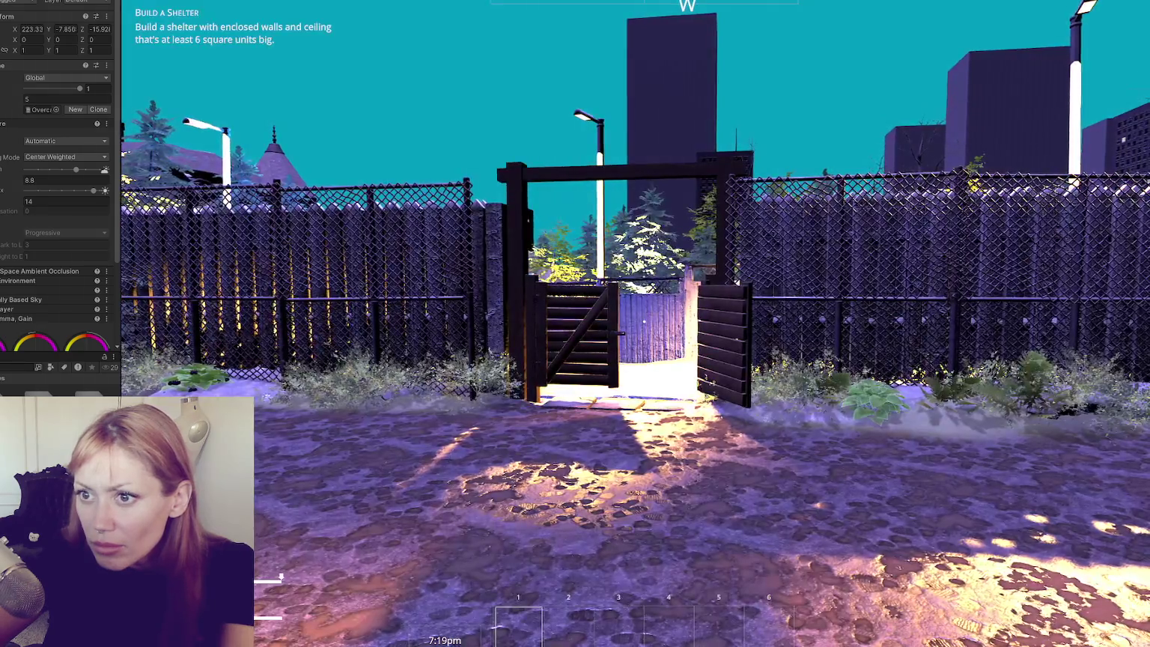
click(10, 100)
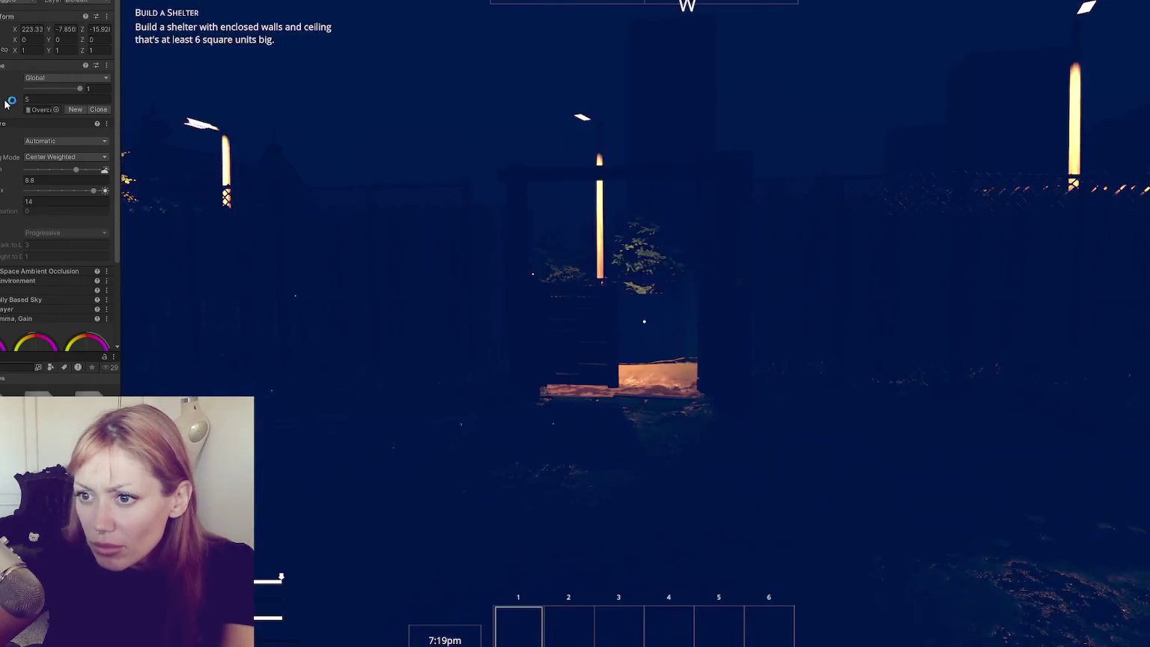
click(29, 142)
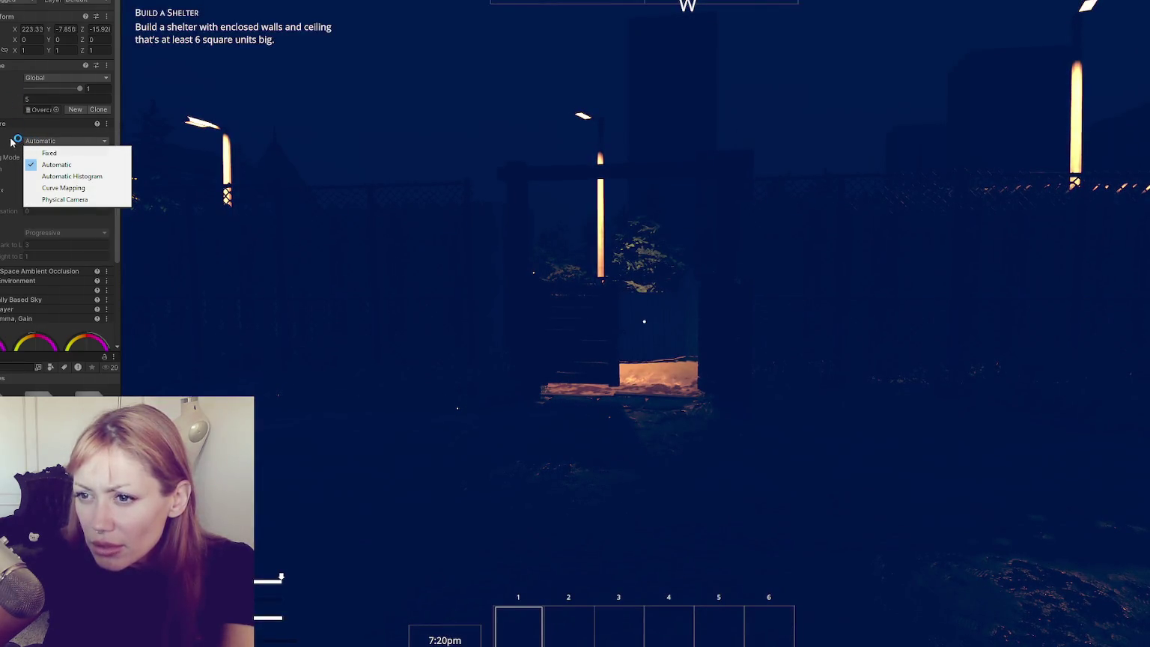
click(9, 142)
scroll(21, 168, down, 2)
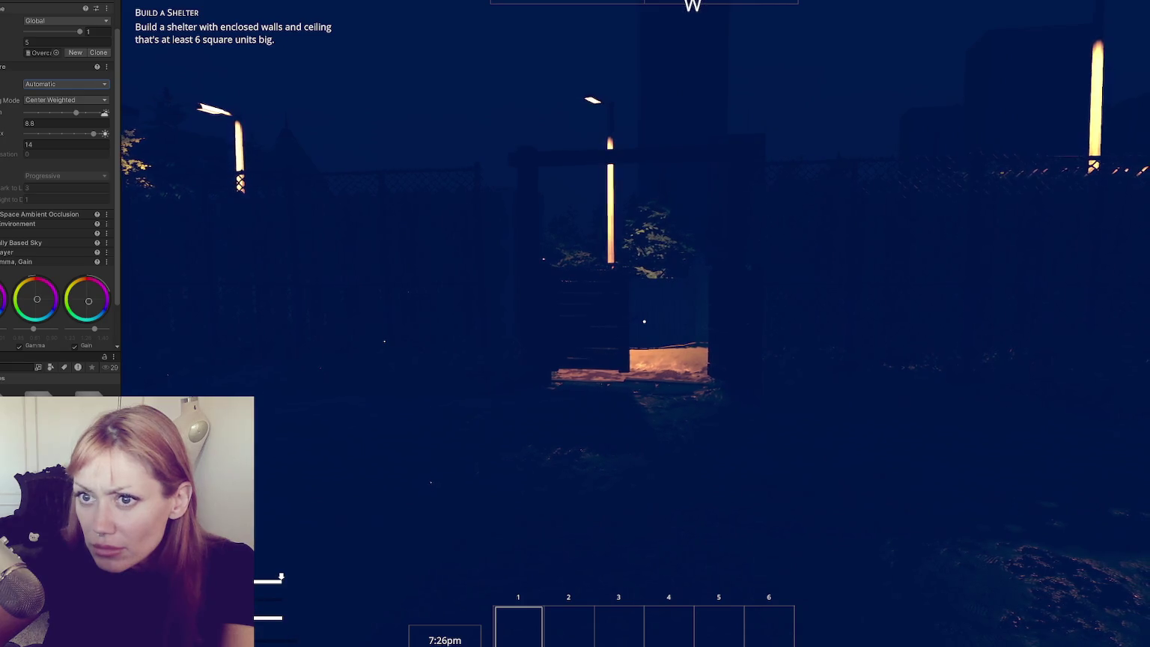
scroll(83, 268, up, 10)
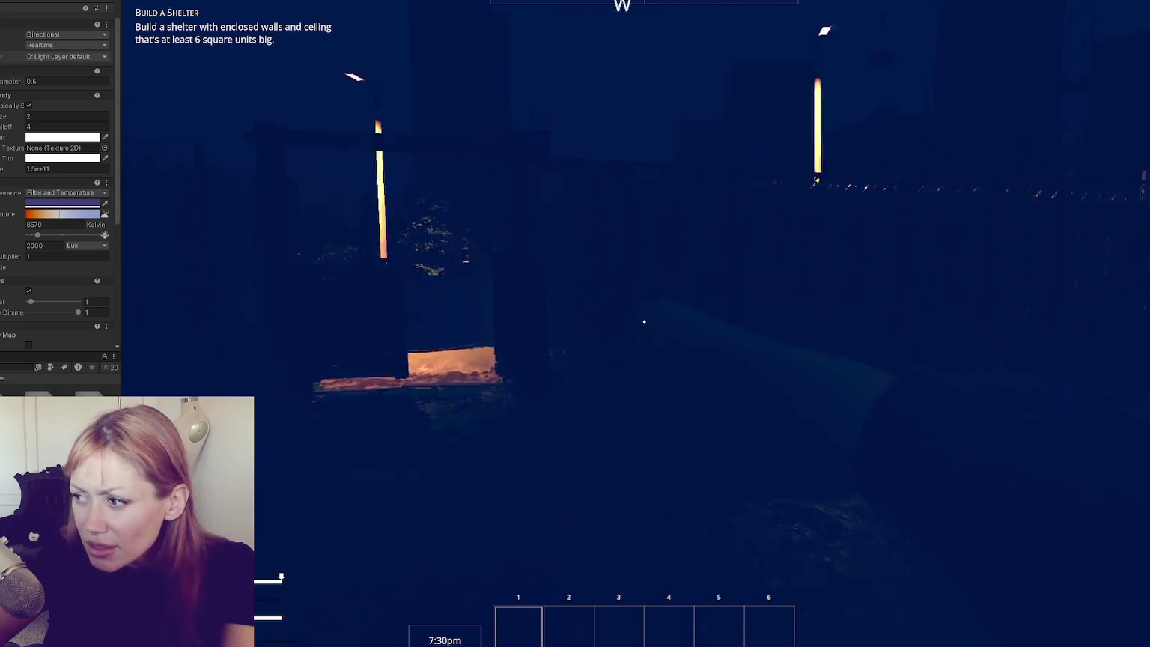
key(Escape)
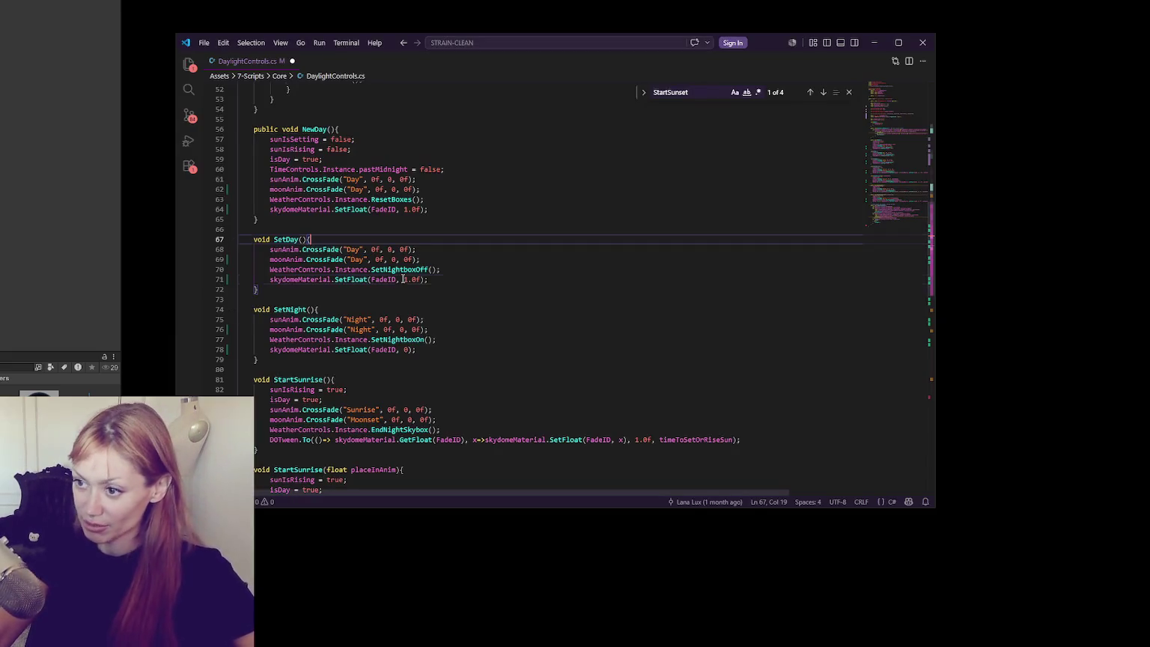
Back in Unity, select the Moon Off state and open Window > Animation > Animation.
click(505, 292)
click(498, 299)
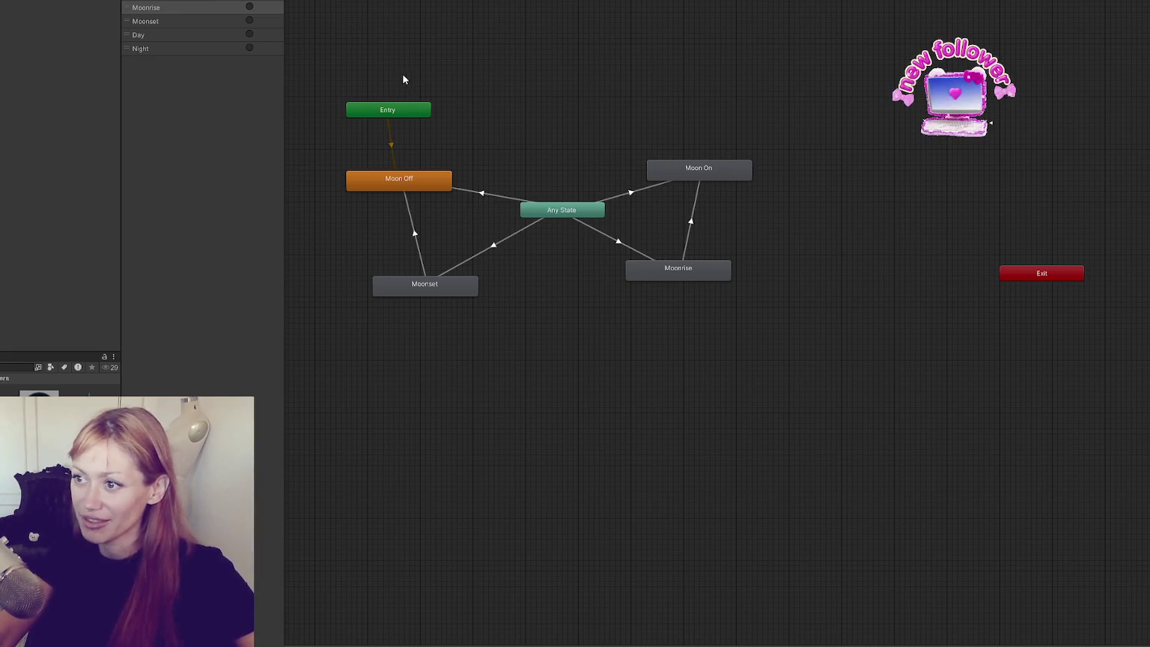
click(403, 182)
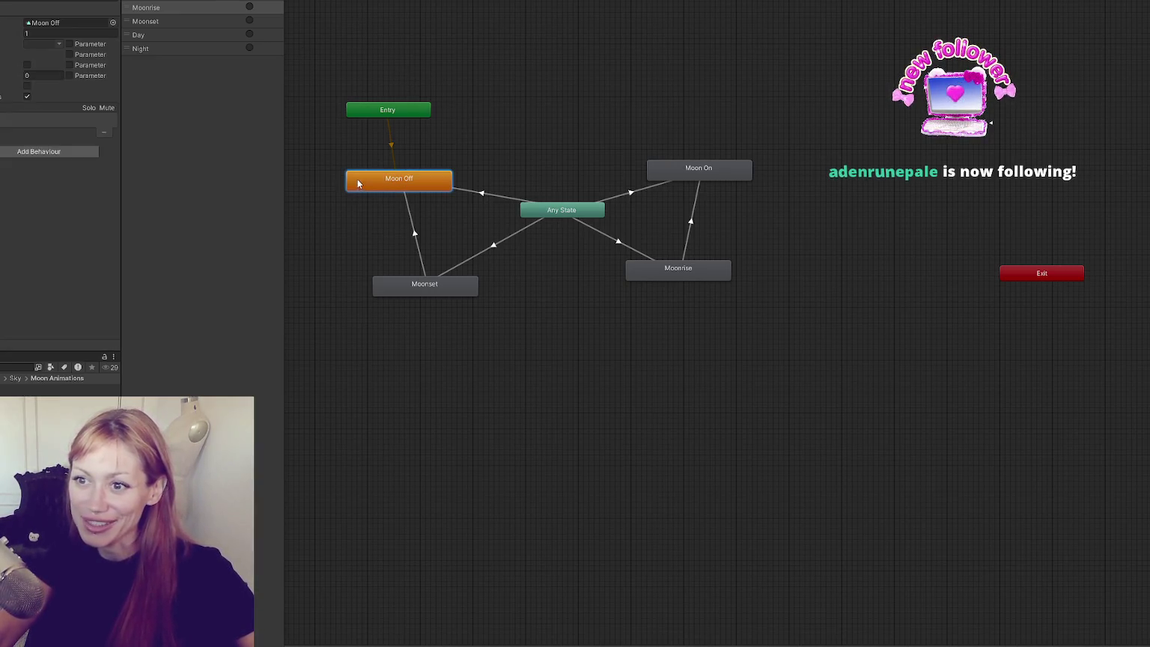
key(alt+w)
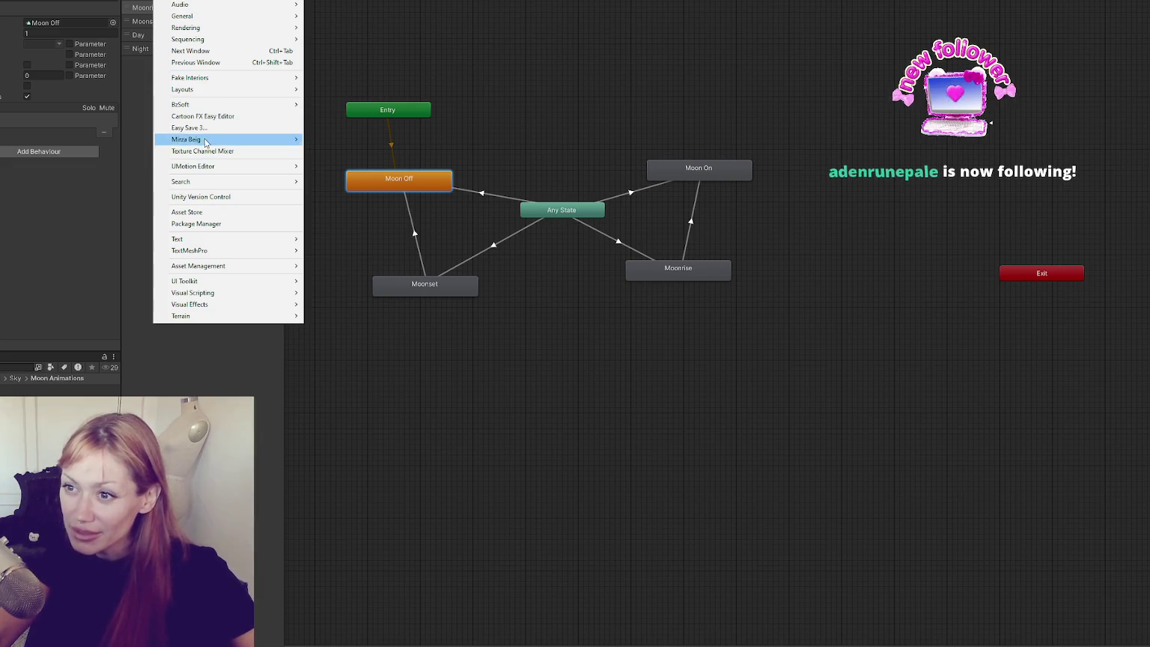
mouse_move(217, 178)
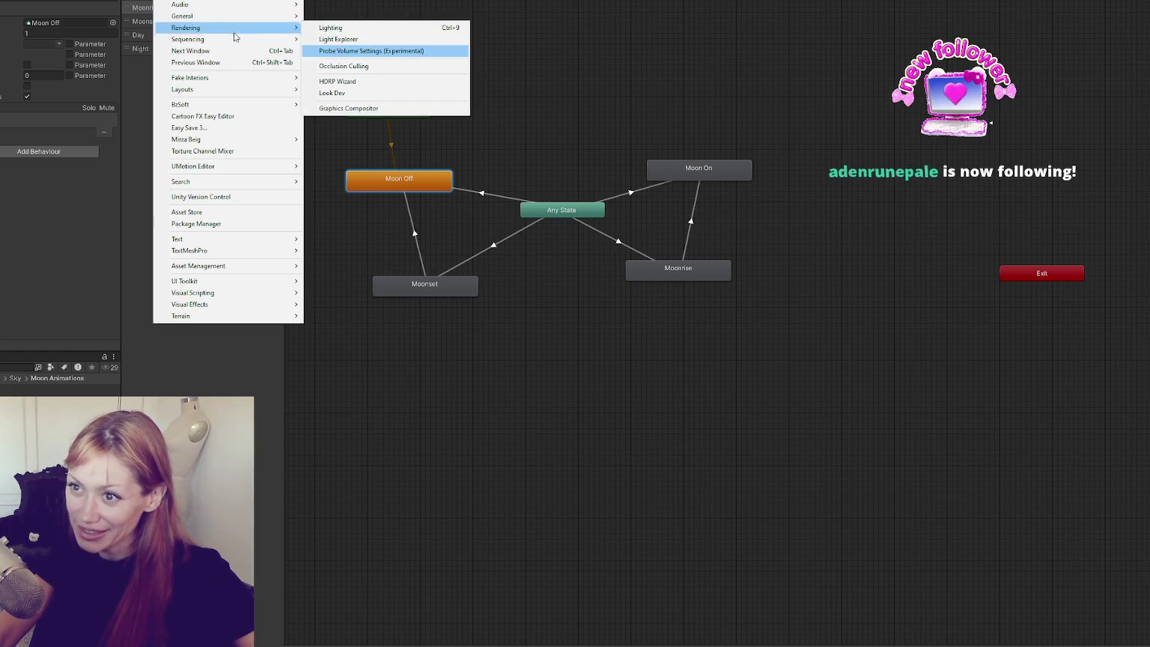
mouse_move(225, 2)
click(334, 3)
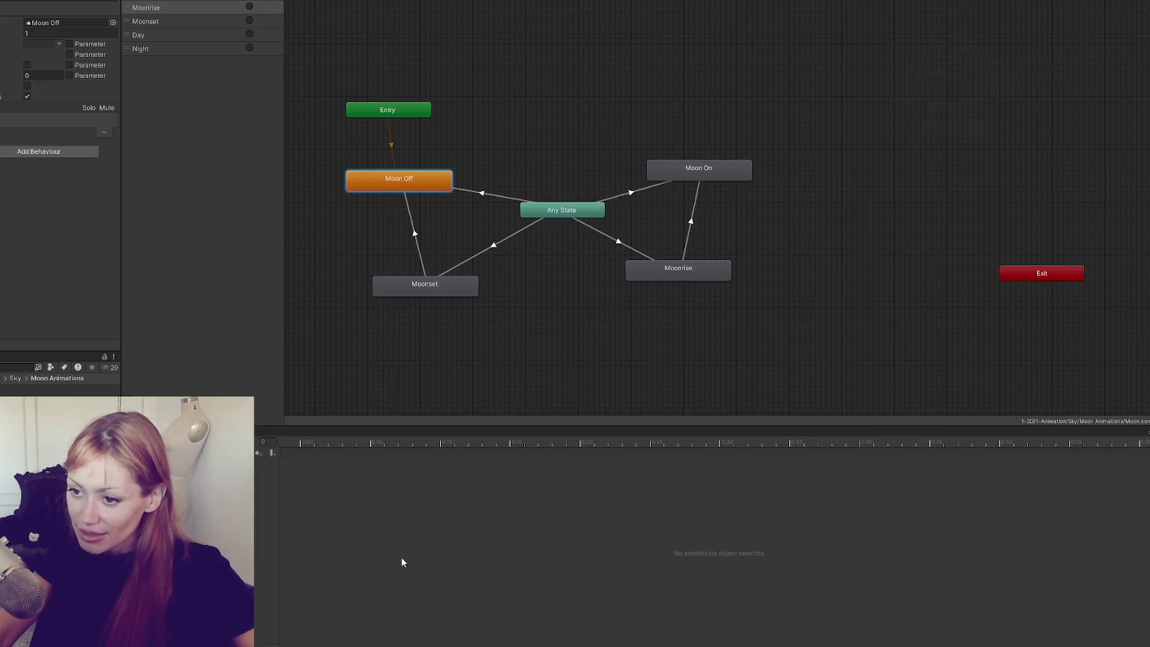
Load the Moon Off clip, delete its extra animated property rows, then load another moon state's clip.
double_click(424, 181)
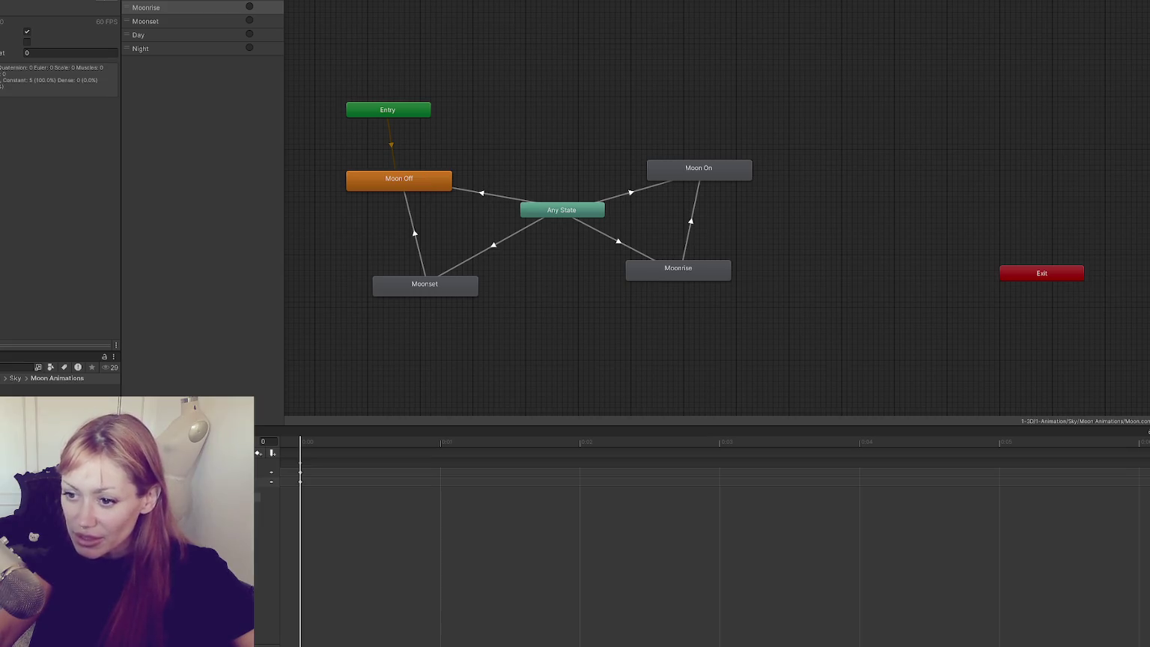
click(266, 474)
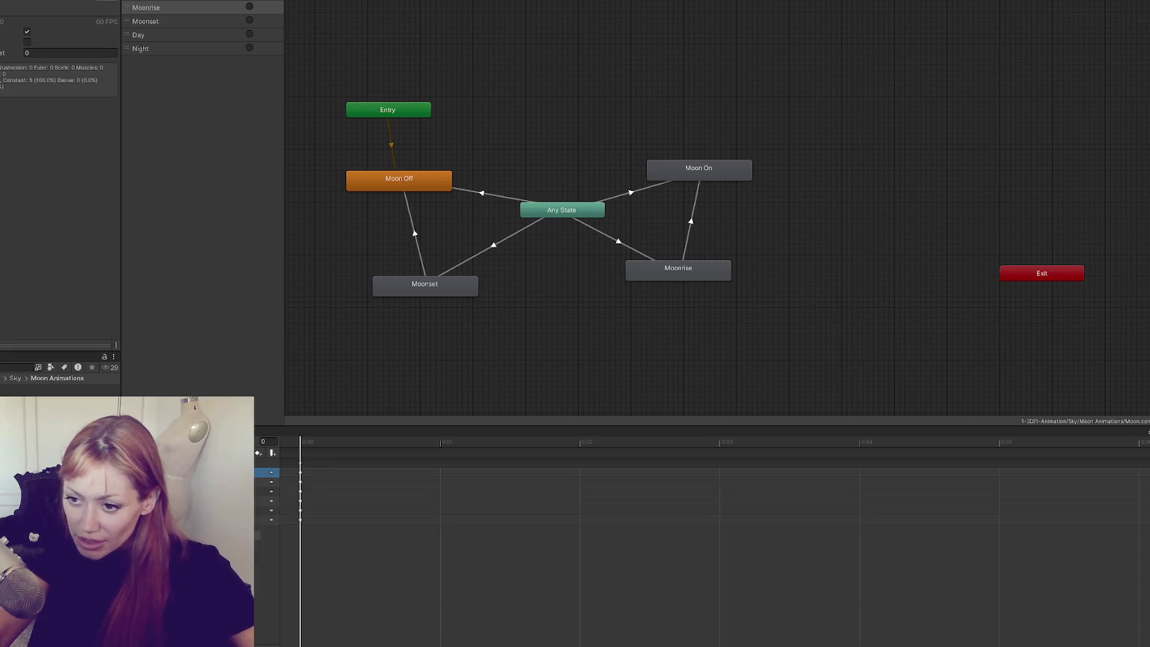
key(Delete)
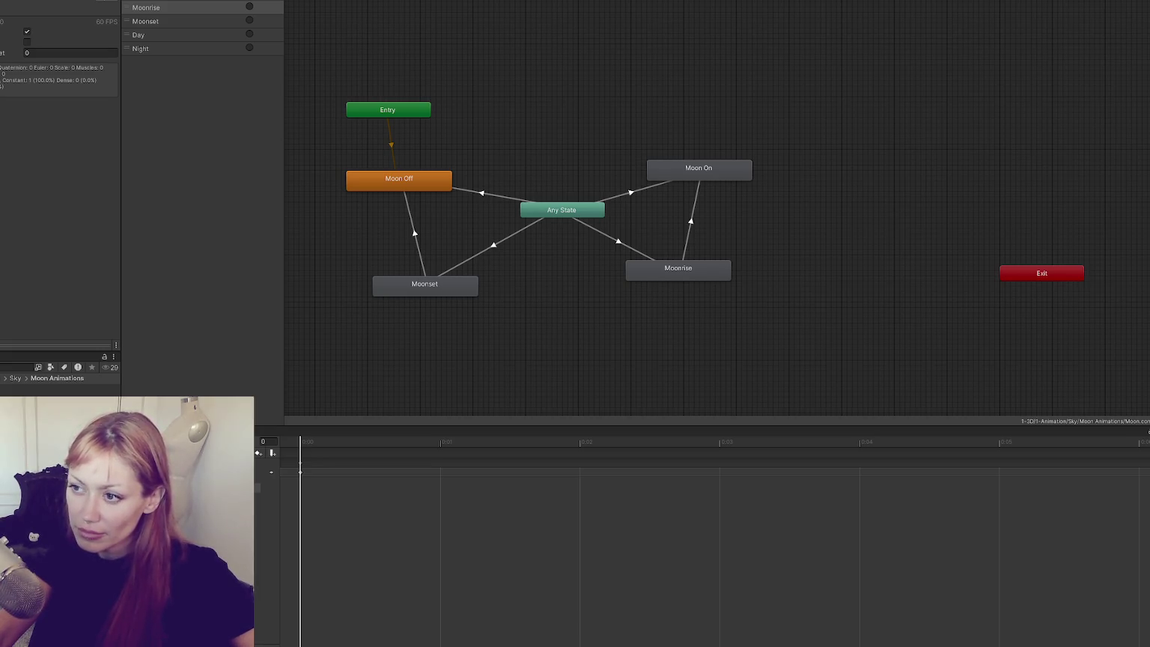
click(385, 182)
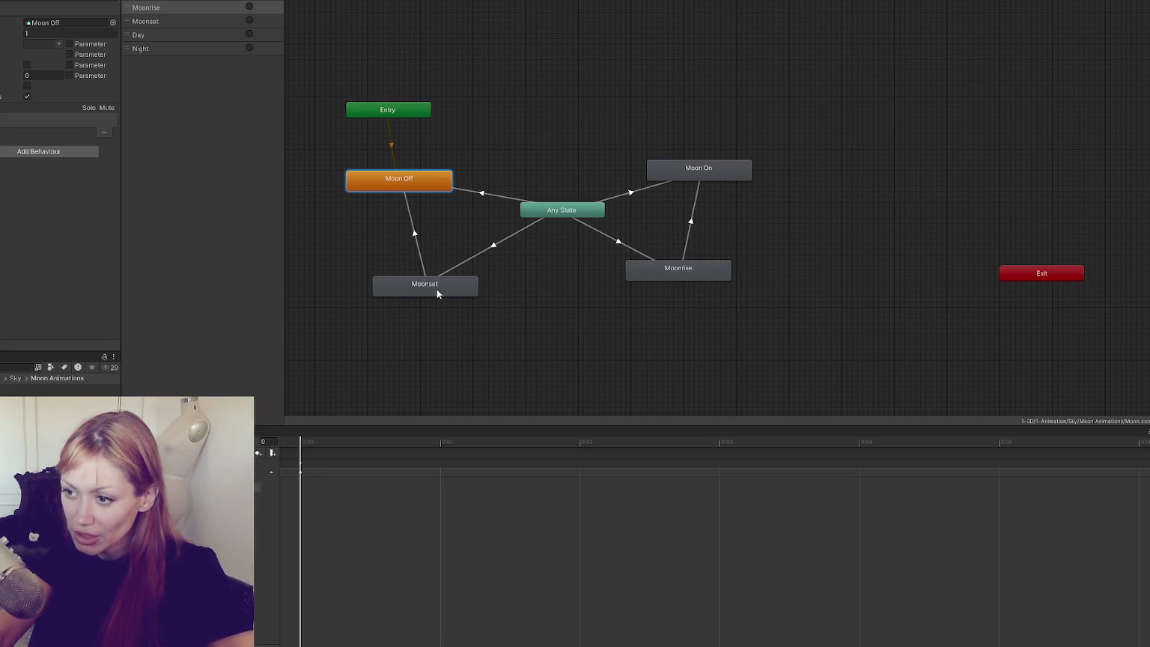
double_click(701, 167)
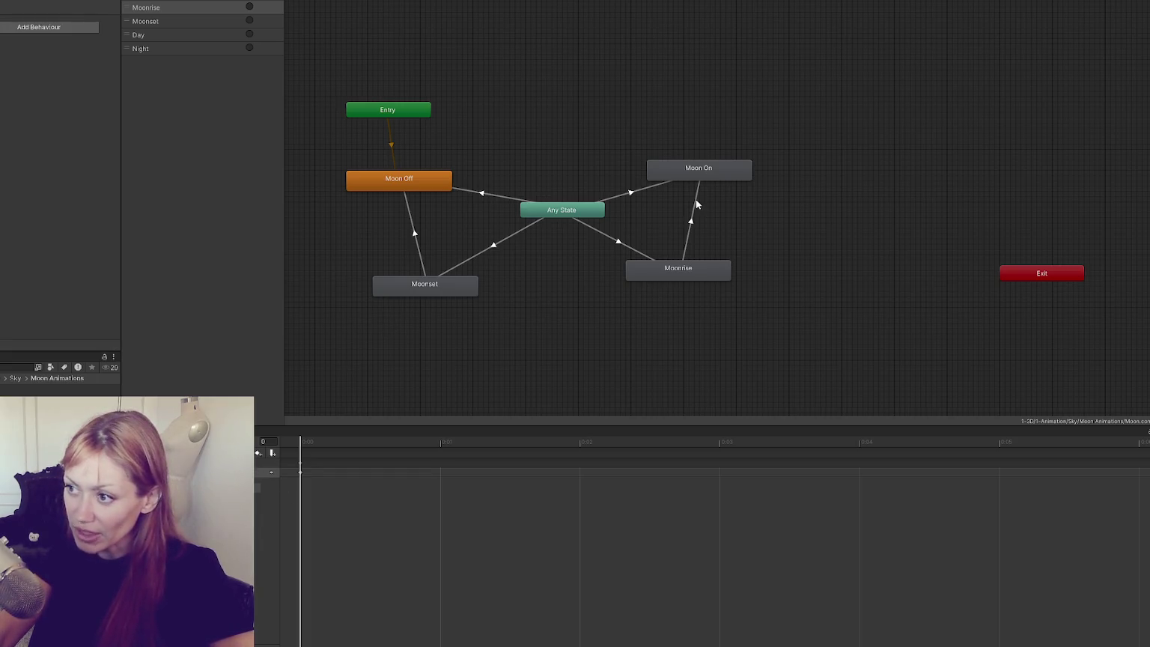
Load the Moonrise clip, remove a property row, and scrub to its final keyframe at frame 2688.
click(695, 174)
click(709, 277)
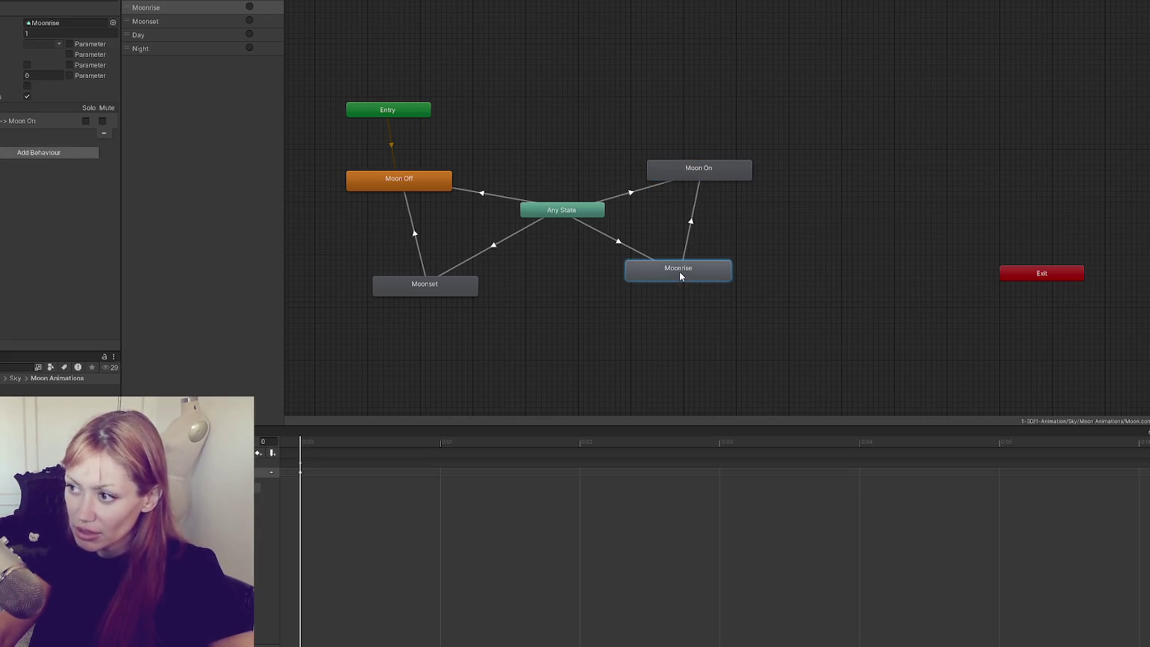
double_click(679, 272)
click(271, 472)
key(Delete)
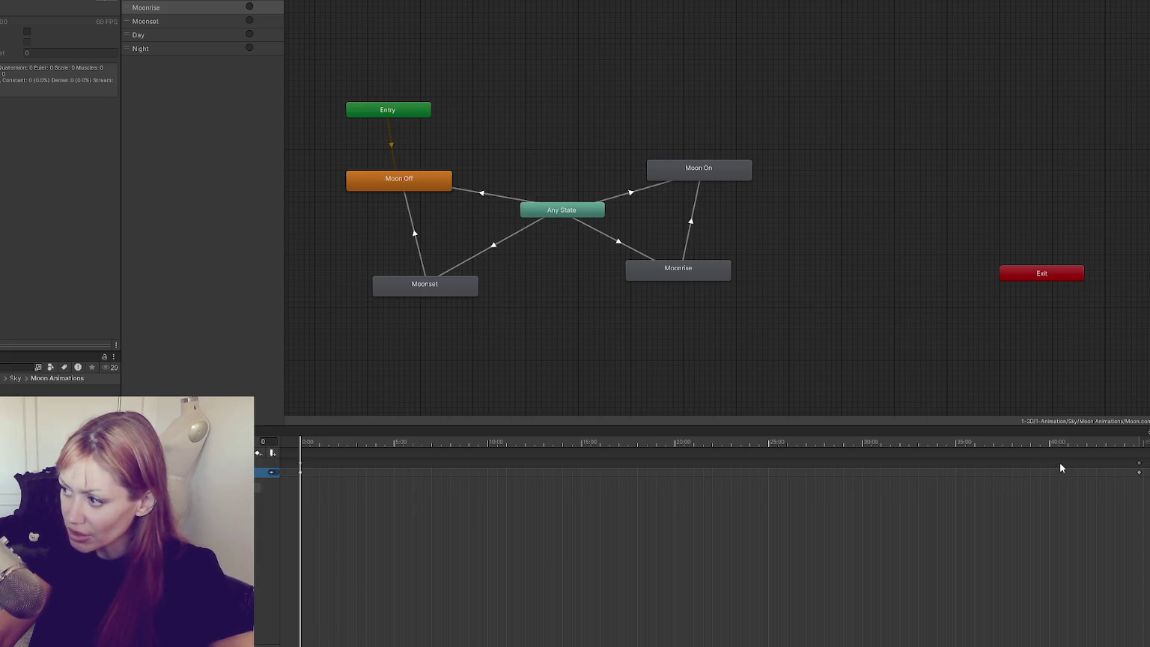
click(1066, 446)
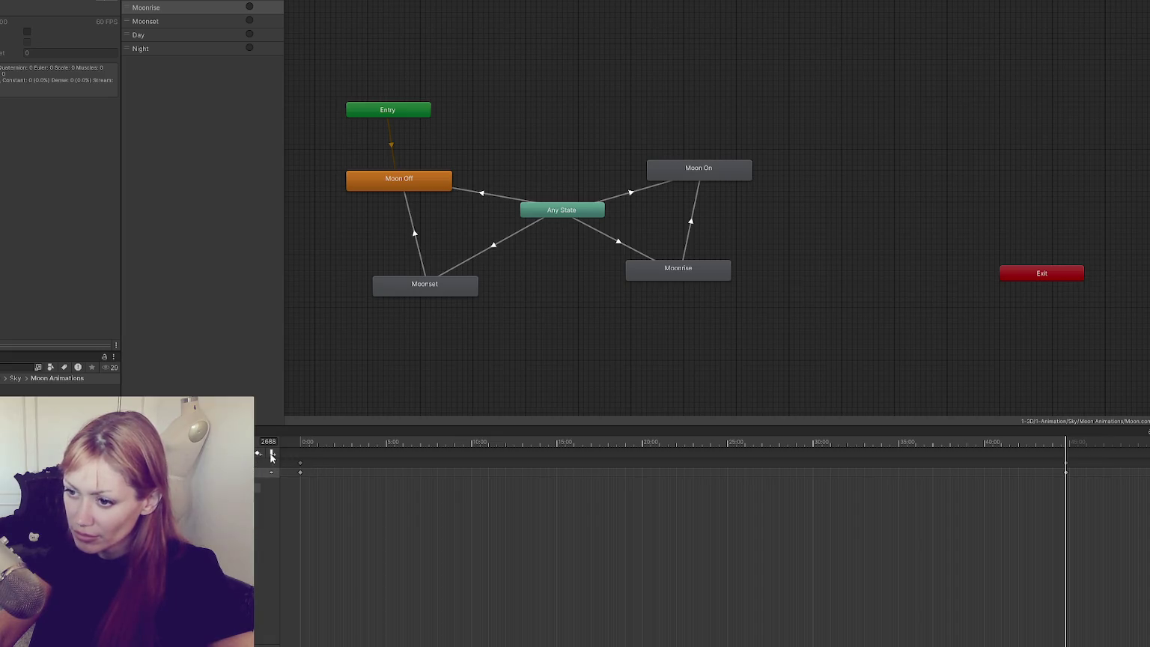
click(268, 474)
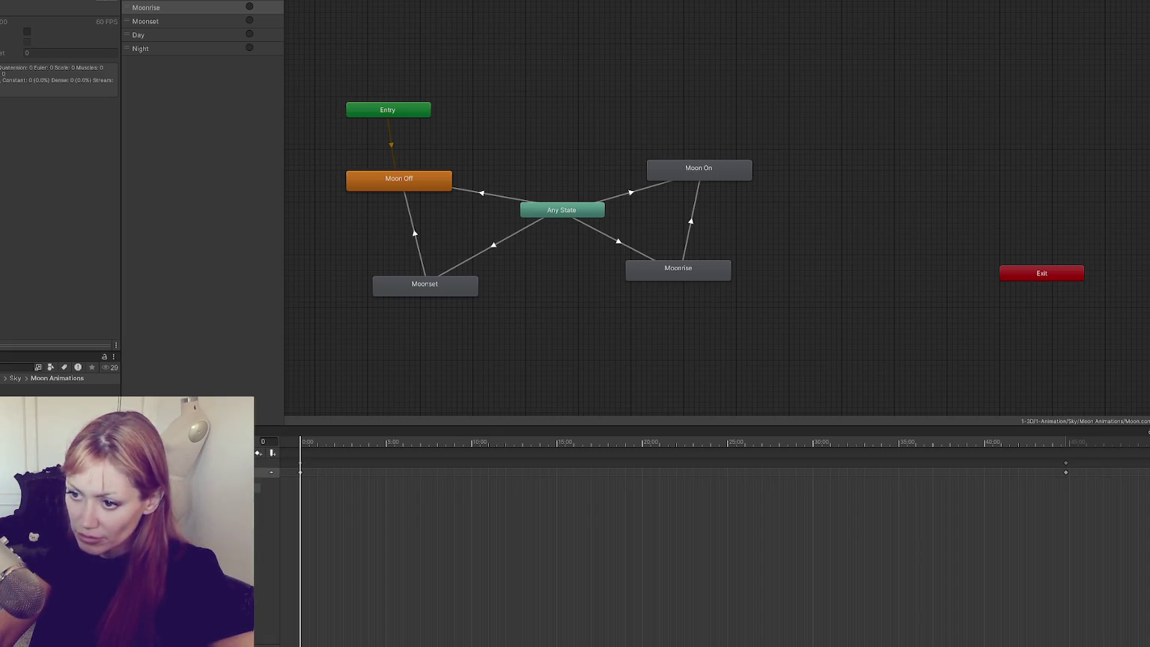
key(period)
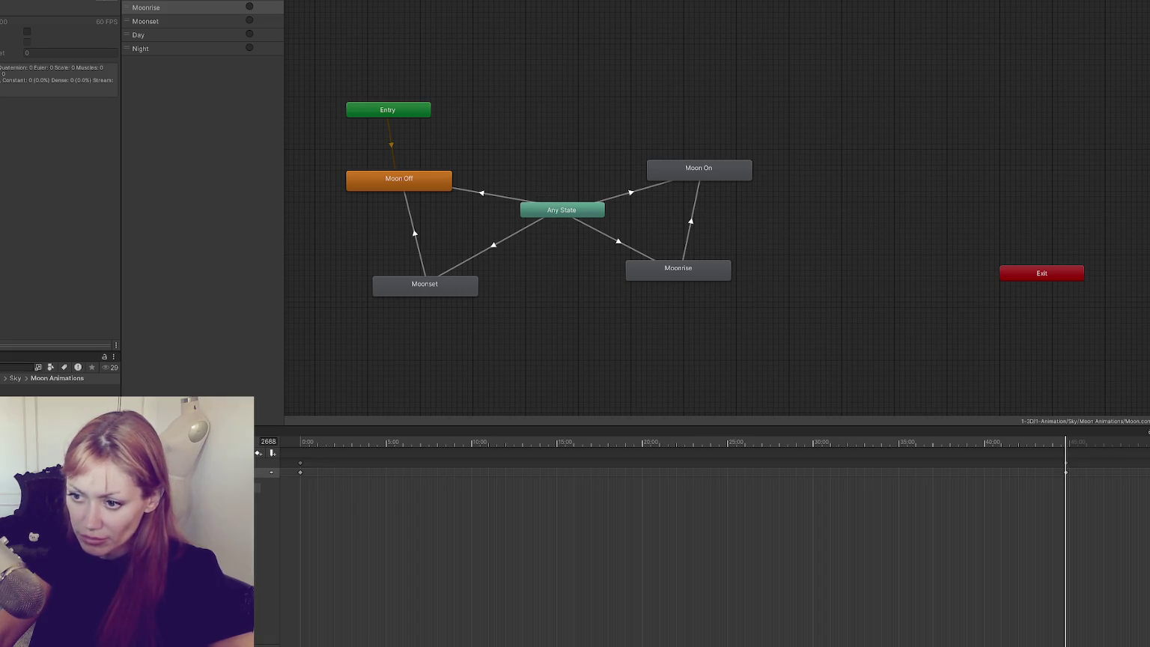
Load the Moonset clip, scrub between frame 0 and 2688, then return to the Scene view.
click(397, 380)
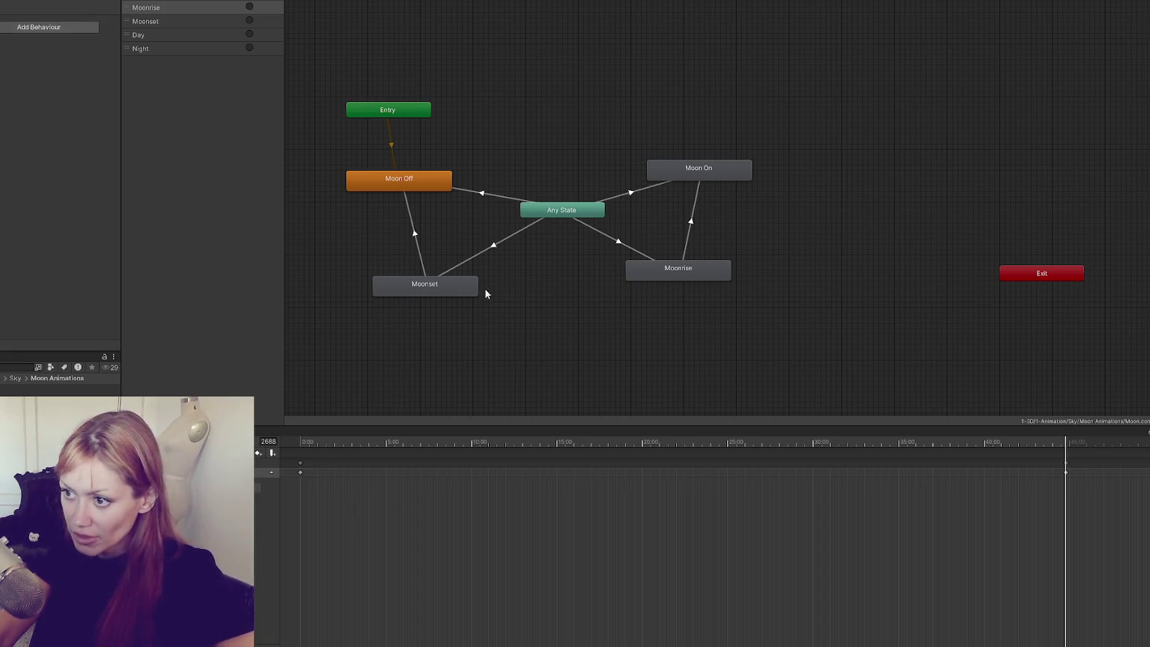
click(436, 295)
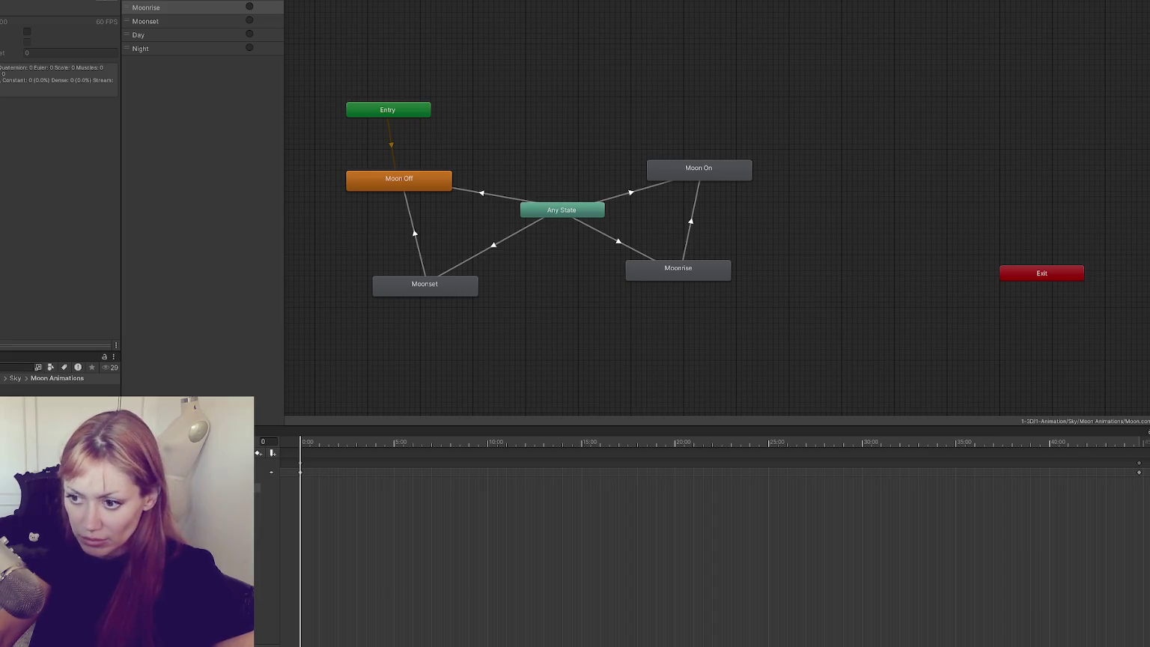
key(shift+period)
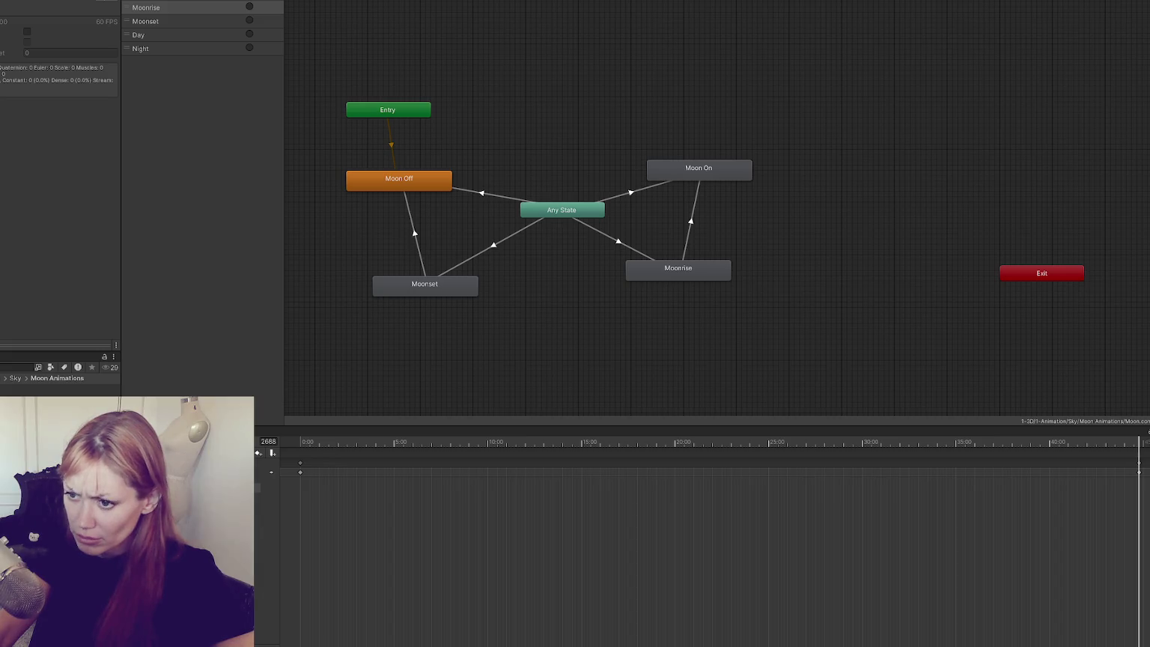
key(shift+comma)
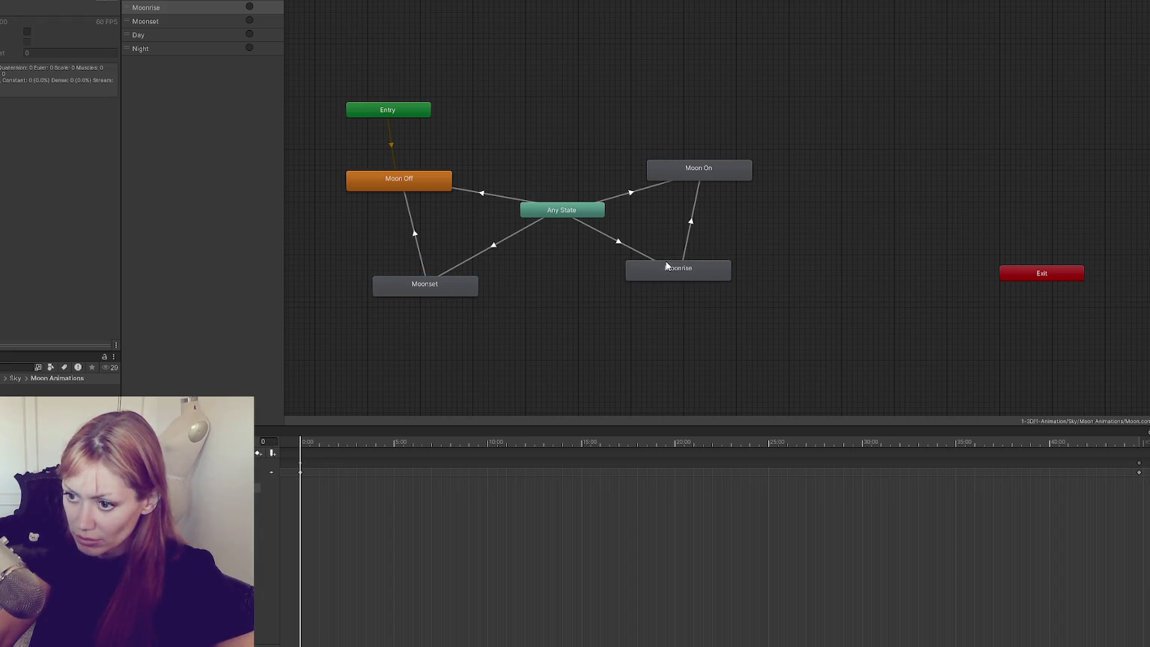
click(440, 286)
click(267, 460)
key(shift+period)
click(399, 354)
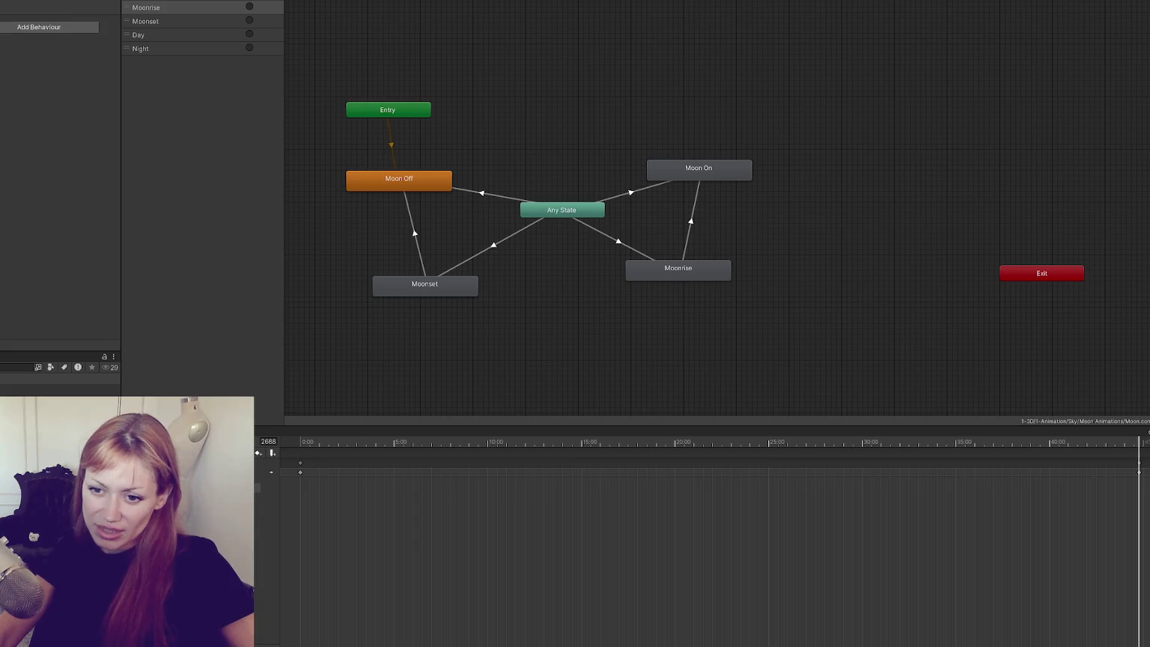
click(401, 206)
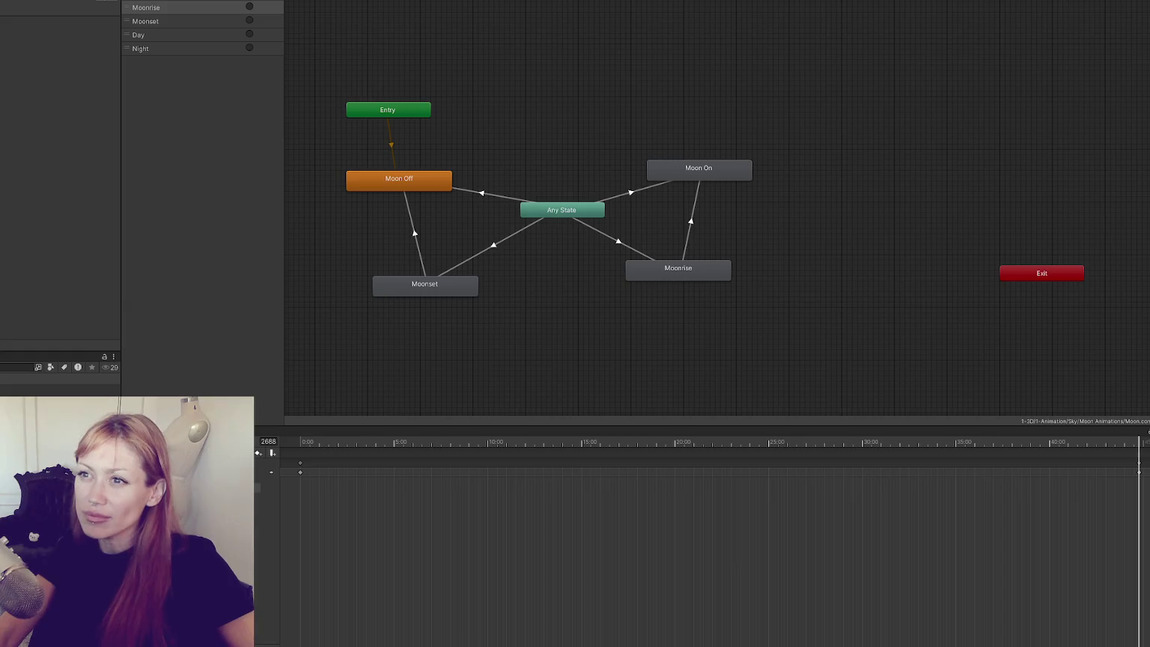
key(ctrl+1)
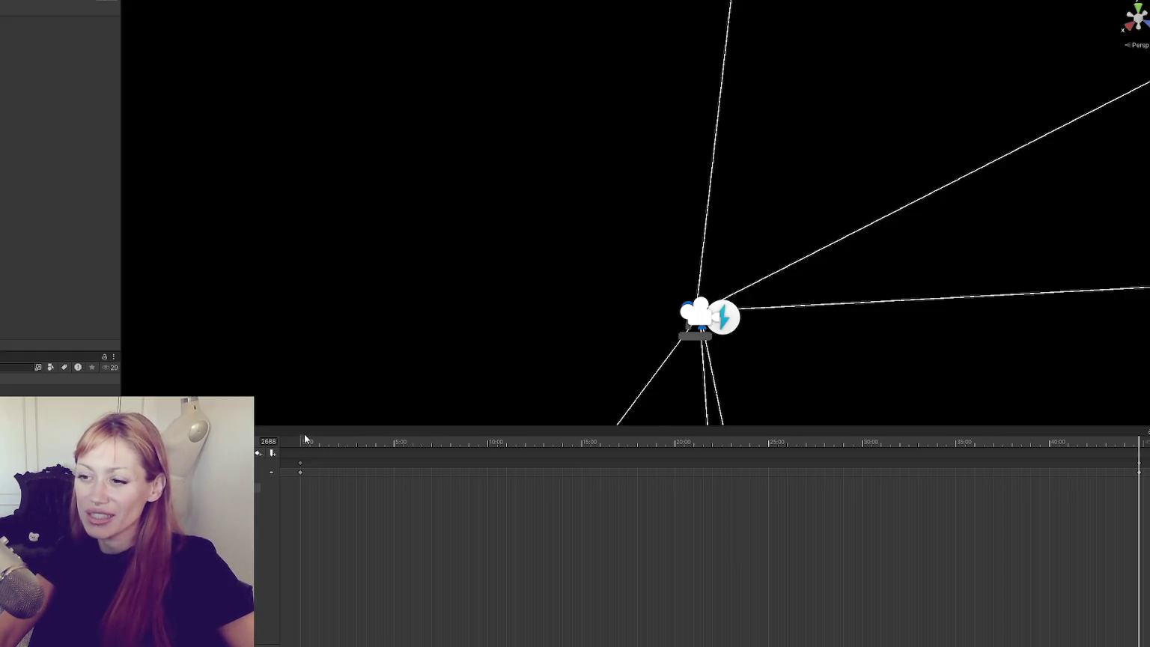
Enlarge the view by giving the Scene view more height and shrinking the side panel and timeline.
drag(308, 429, 322, 487)
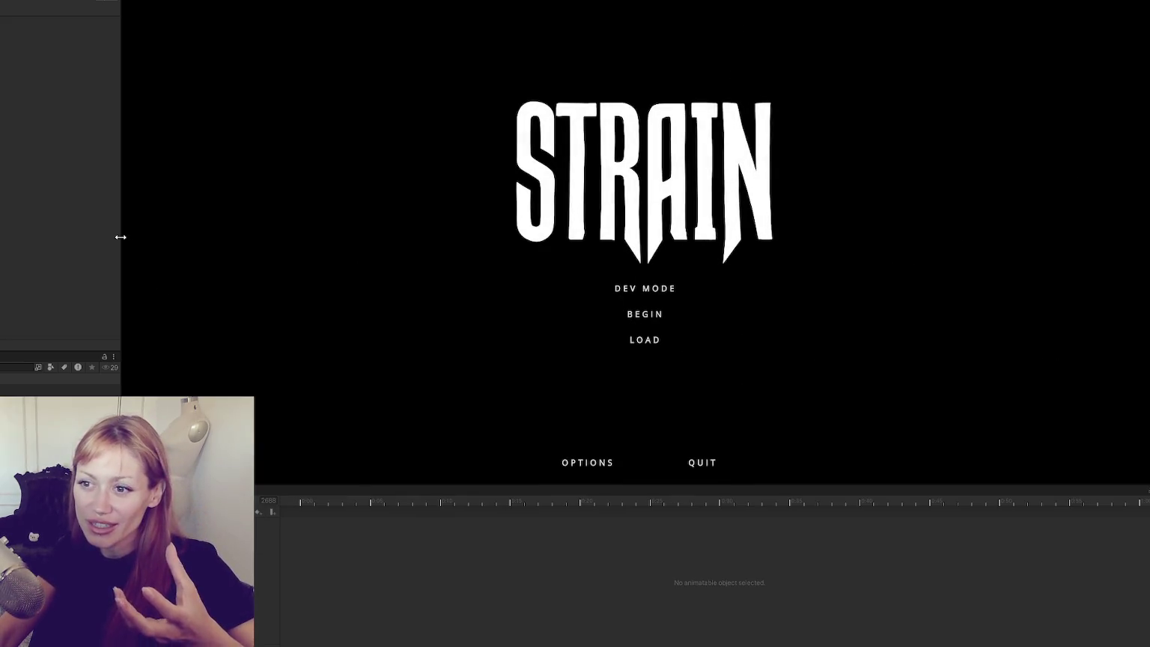
drag(119, 241, 27, 241)
drag(520, 487, 527, 591)
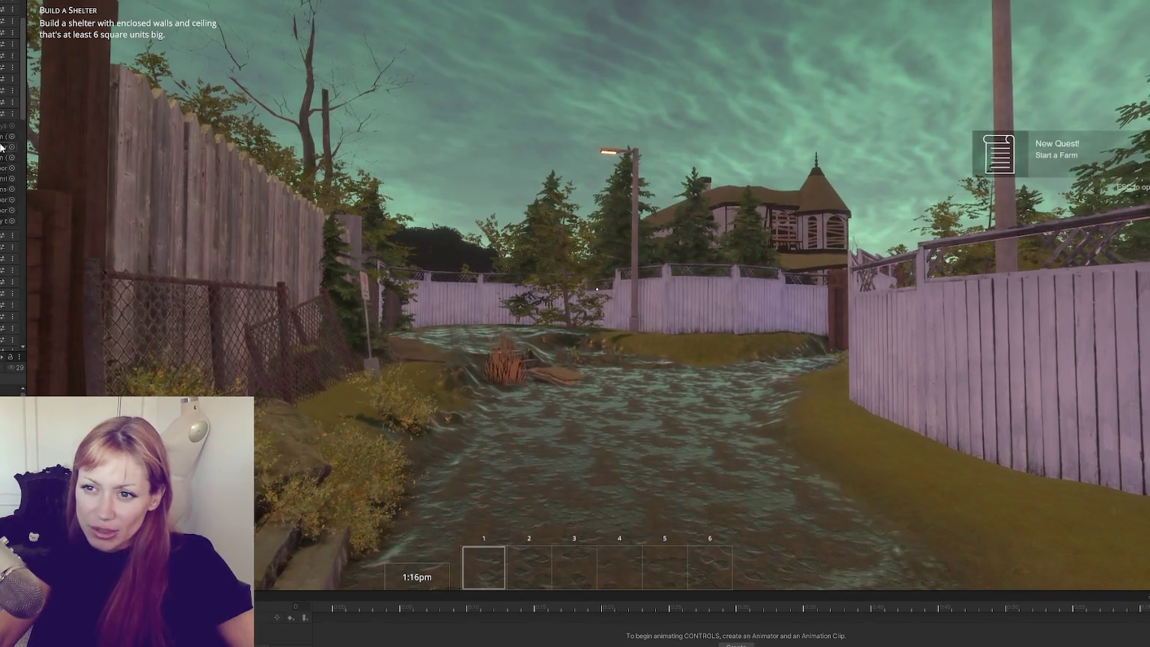
Widen the side panel, collapse DaylightControls' children, and check which object TimePassing references.
drag(27, 145, 86, 145)
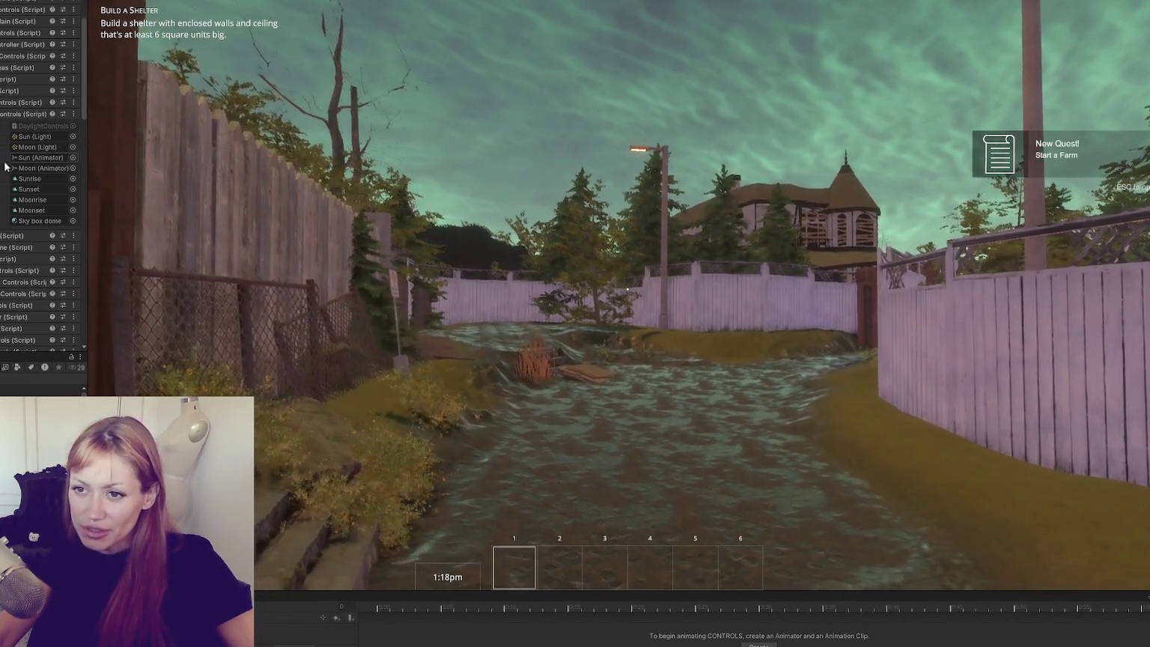
click(23, 114)
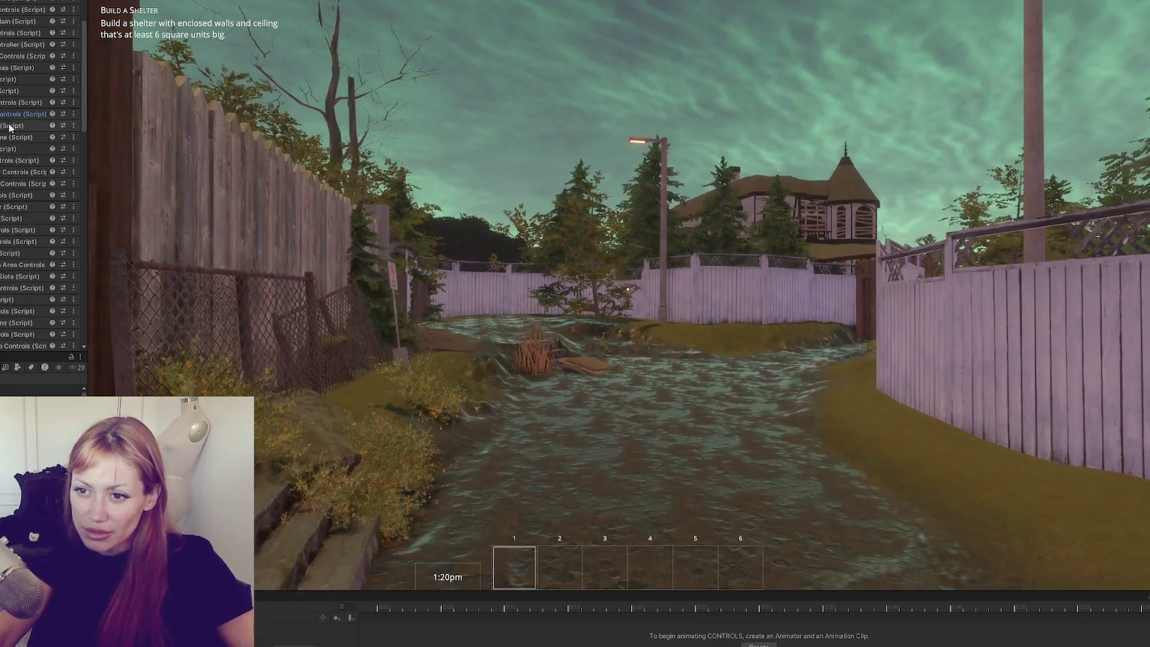
scroll(9, 128, down, 10)
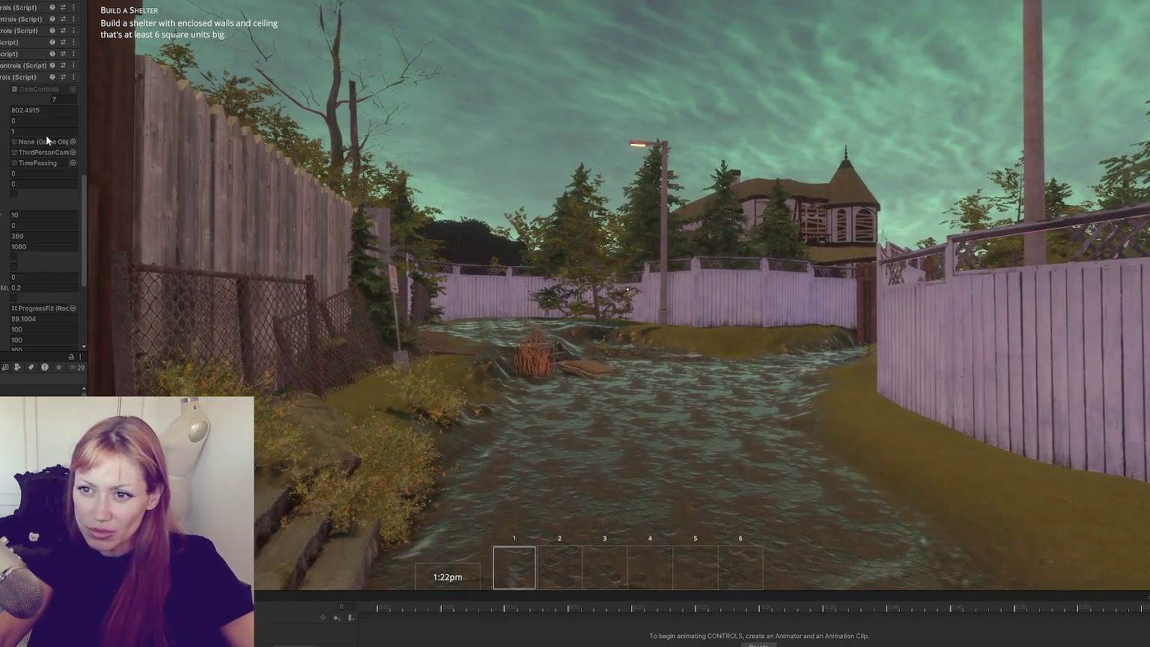
click(38, 162)
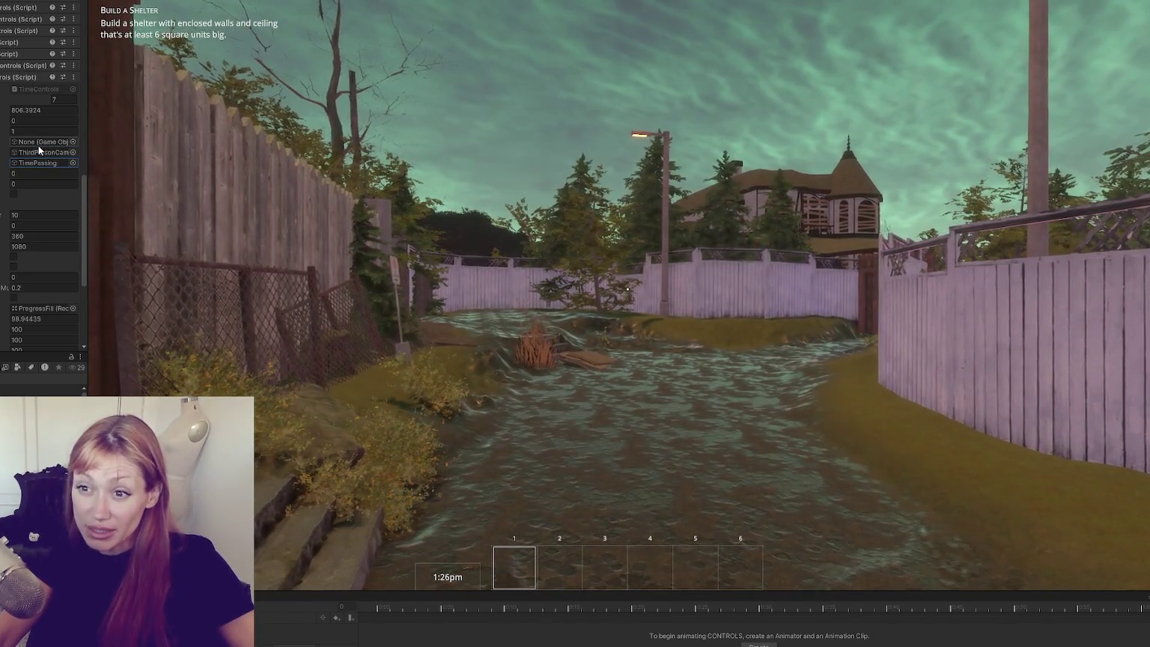
scroll(38, 147, down, 3)
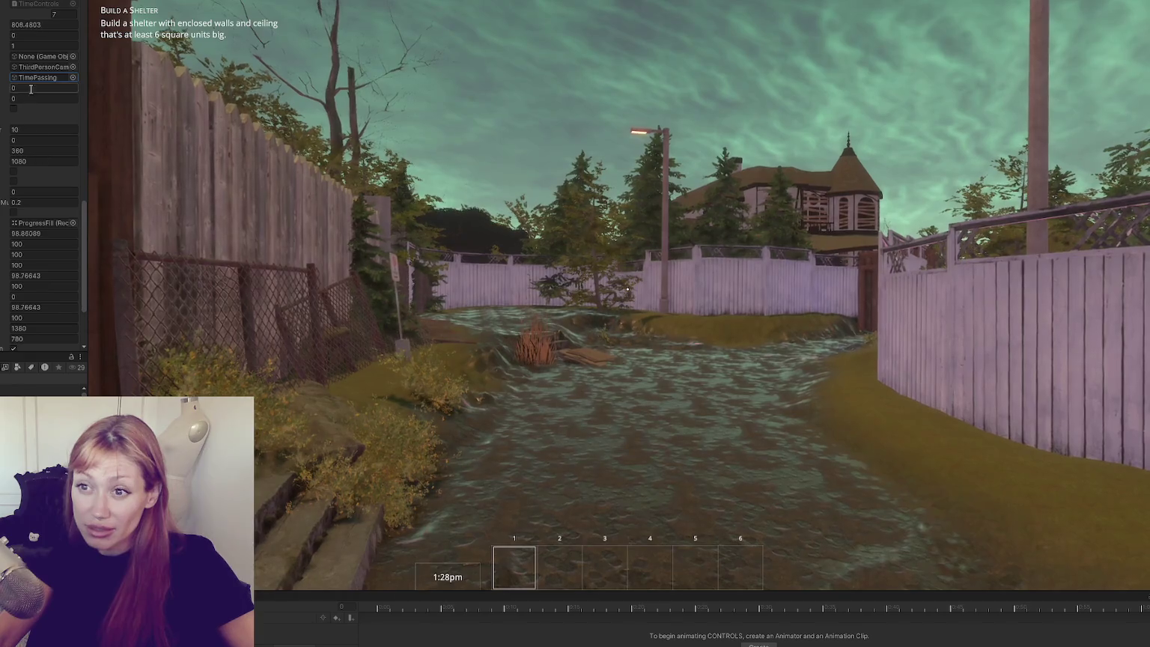
scroll(30, 89, up, 3)
Set the TimeControls time speed to 30, then reset it to 1.
click(49, 132)
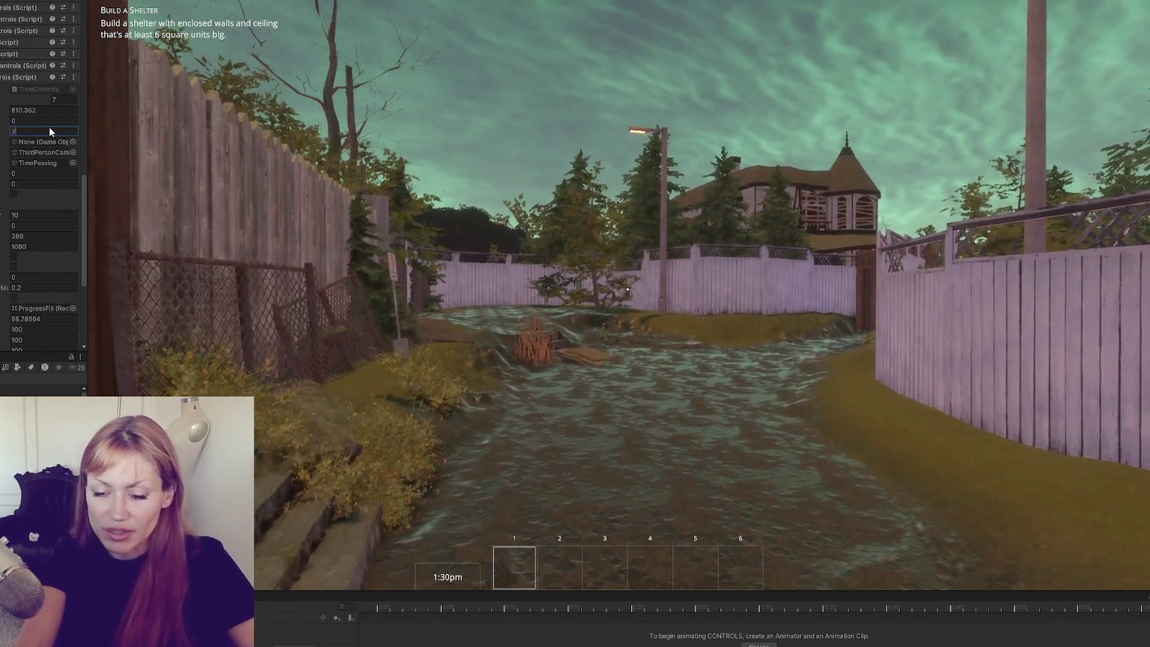
text(30)
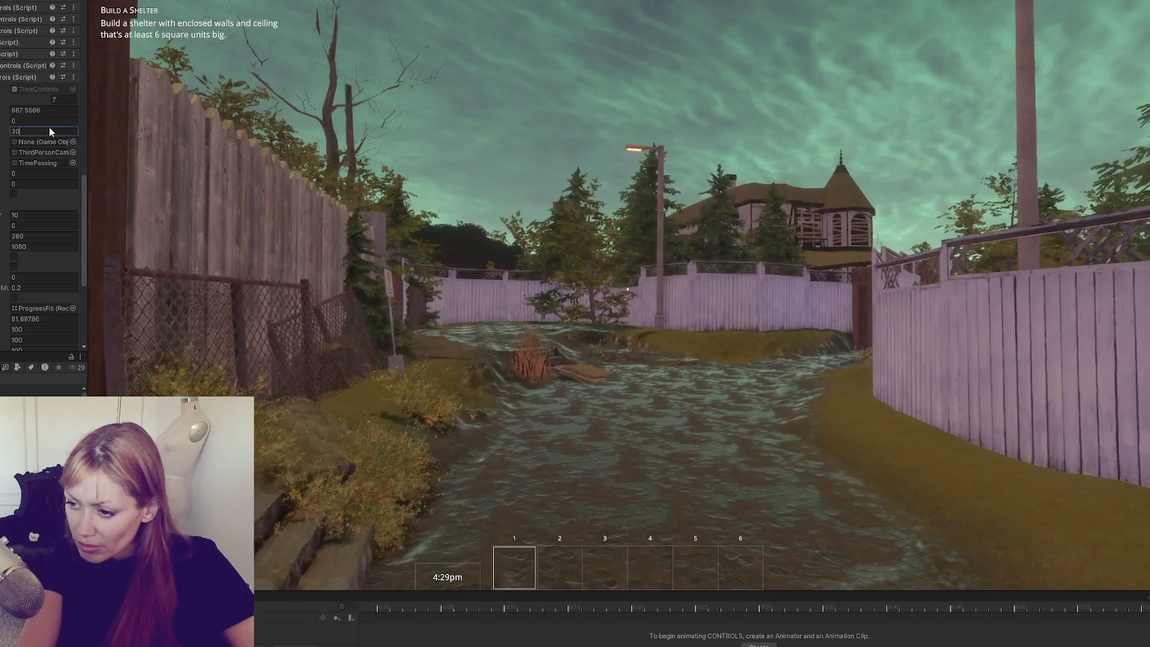
text(1)
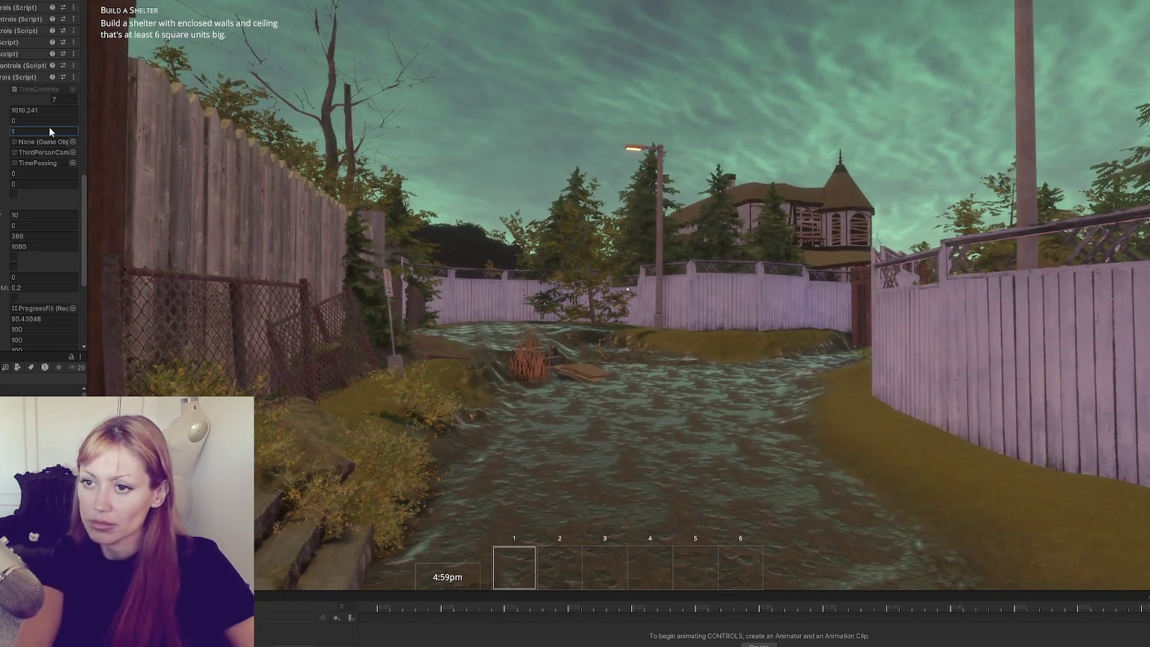
key(Return)
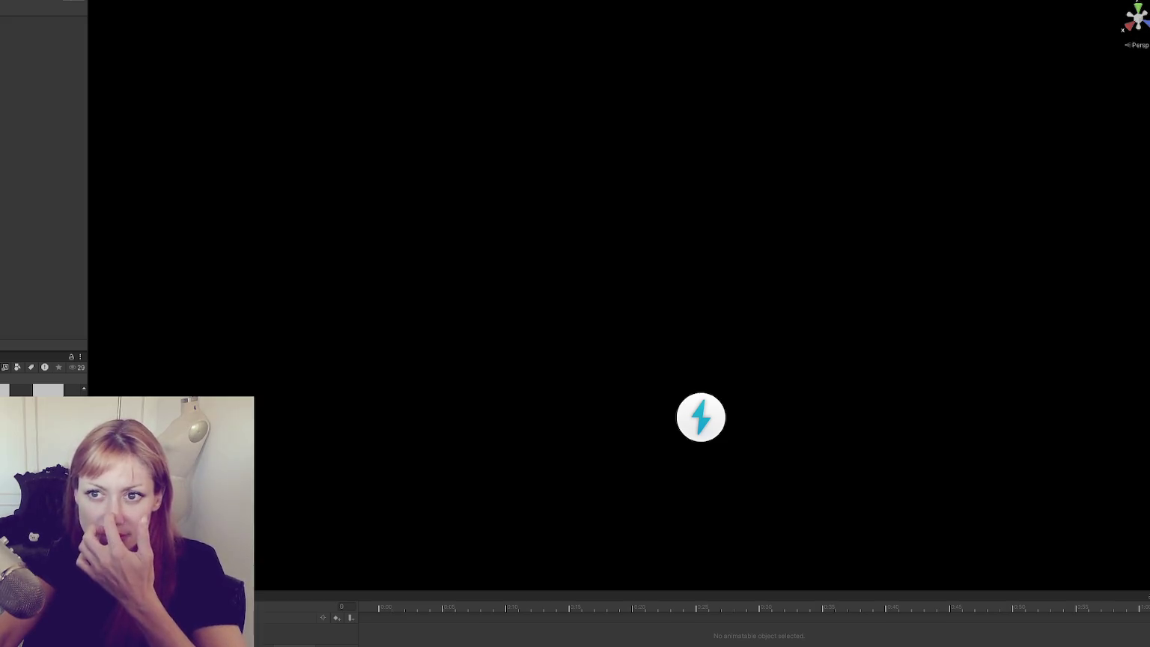
Select the light object, then inspect the Moonset state and its Any State transition.
click(701, 418)
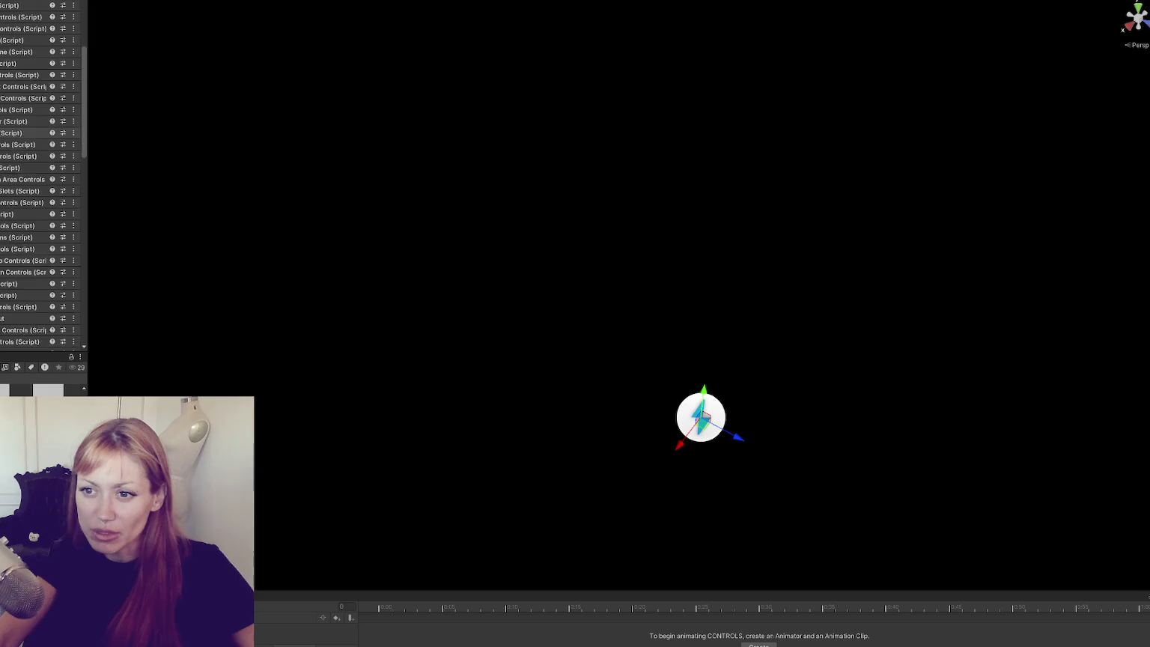
click(701, 417)
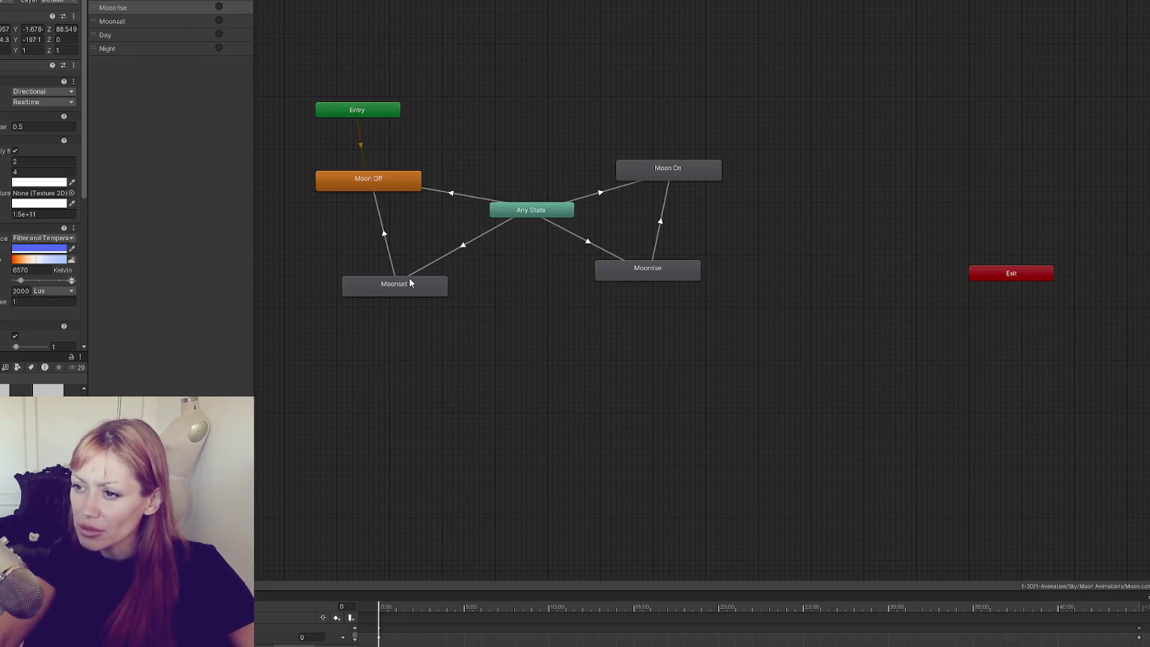
click(409, 284)
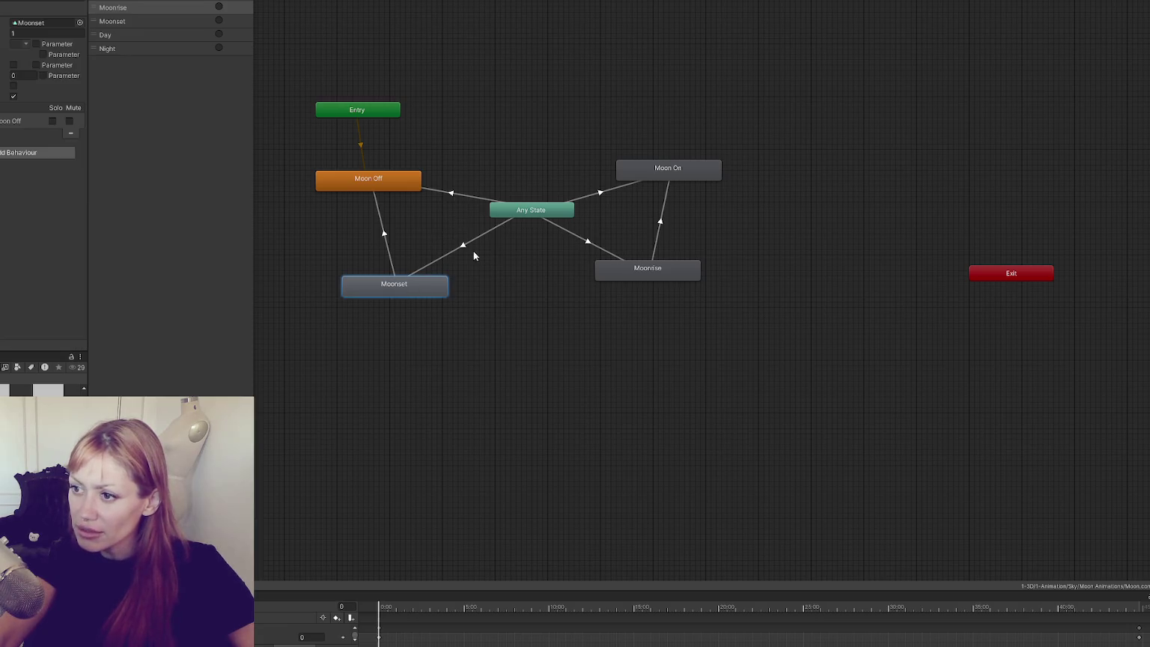
click(465, 251)
click(378, 294)
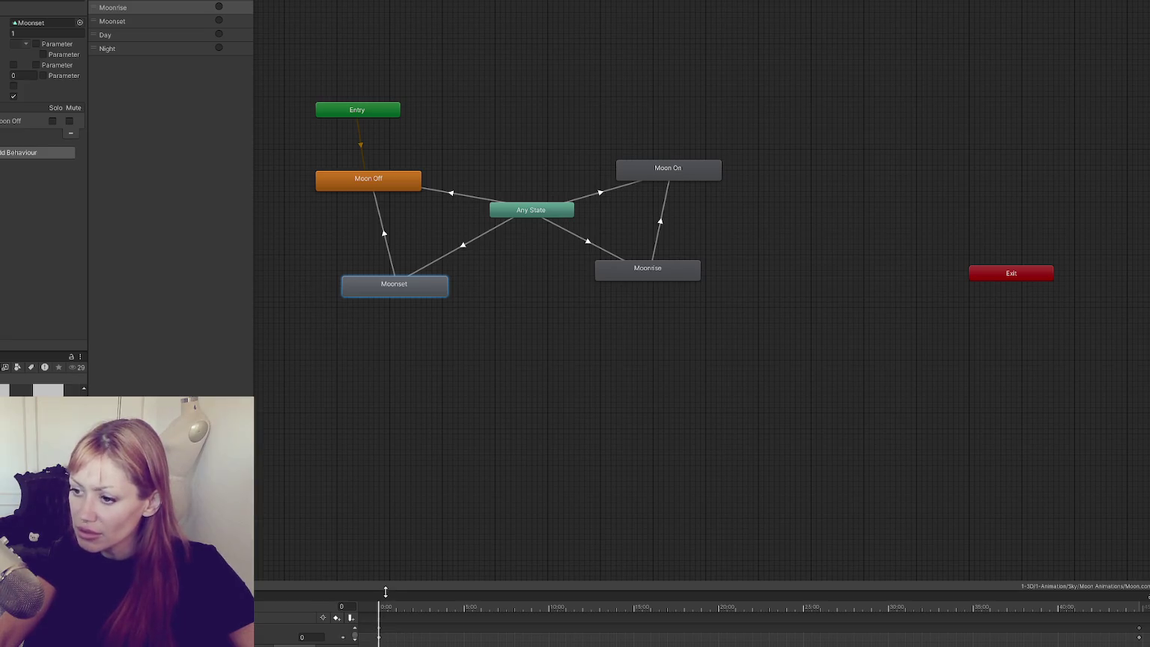
Enlarge the timeline and review the Moonset, Moon Off, Moonrise and Moon On clips before switching to the script.
drag(393, 592, 401, 426)
click(381, 472)
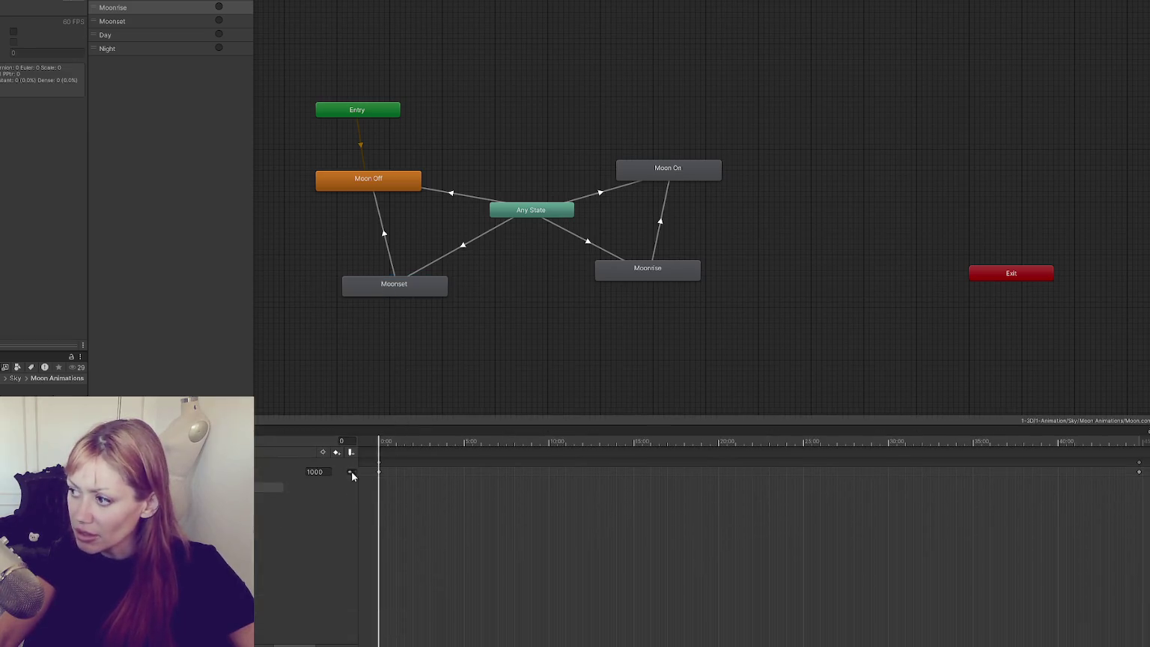
click(372, 179)
click(636, 269)
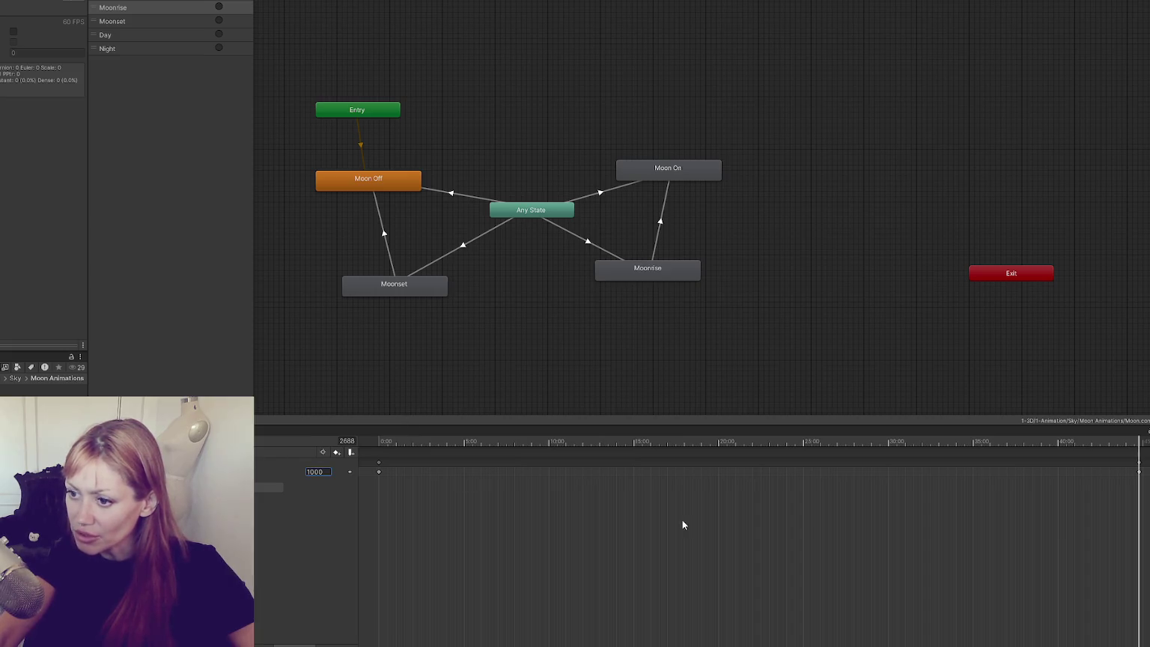
click(622, 177)
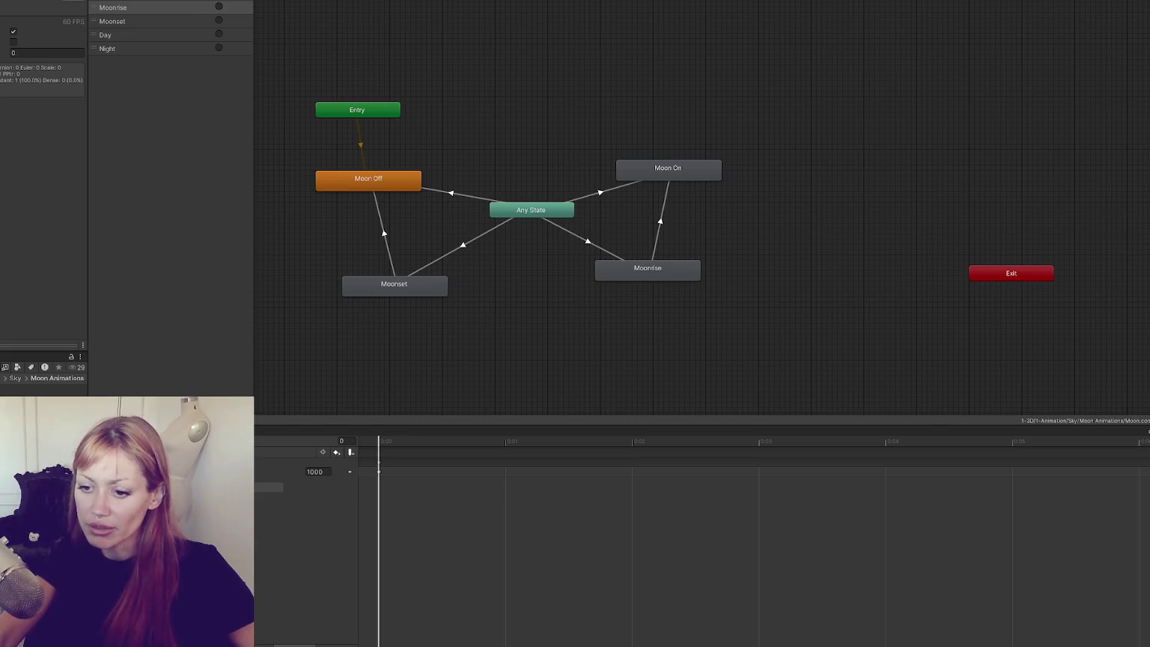
key(alt+Tab)
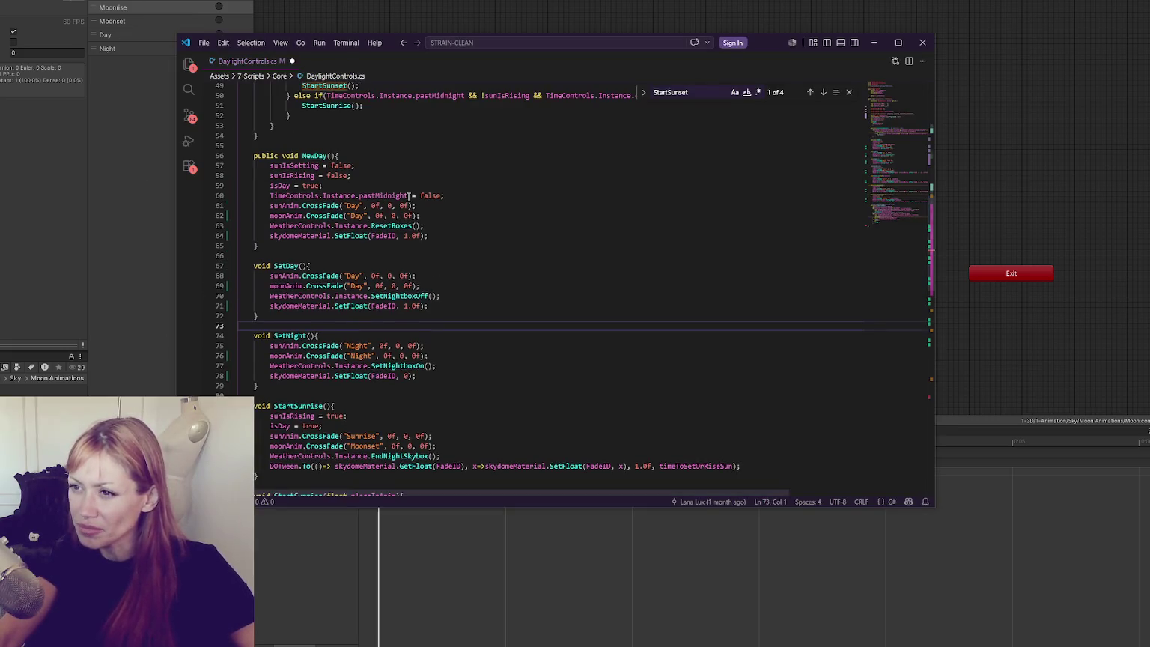
Select 'Day' in line 62's moon cross-fade, reposition the code window, and return to Unity.
click(313, 154)
double_click(357, 216)
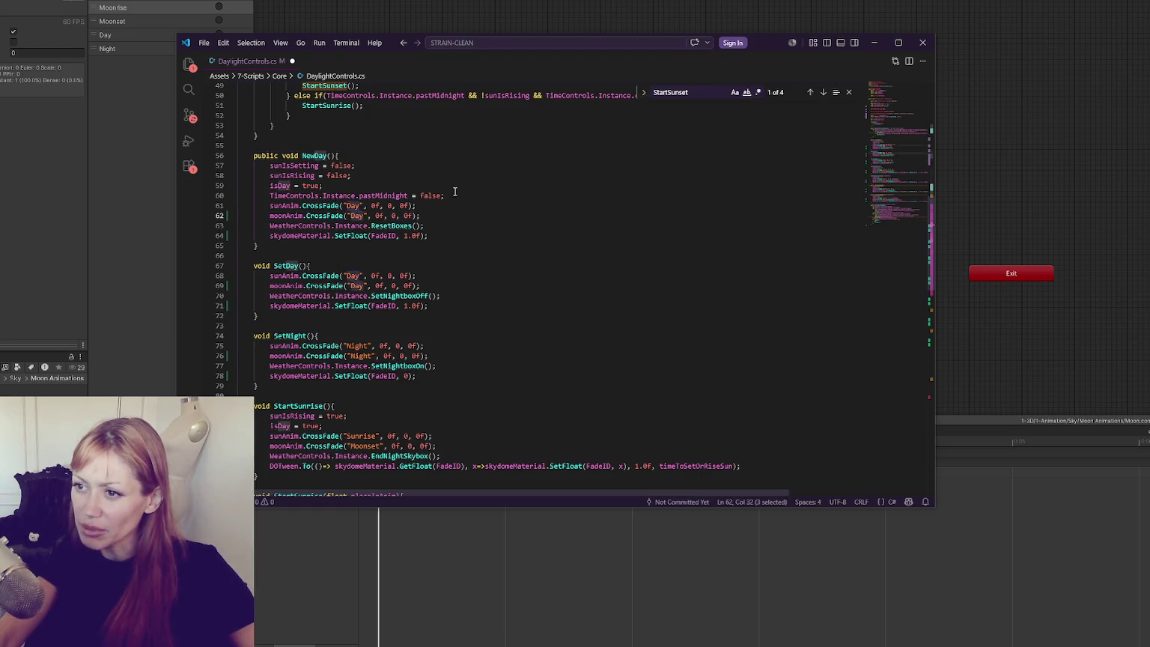
mouse_move(388, 43)
mouse_down()
mouse_move(433, 154)
mouse_move(412, 101)
mouse_up()
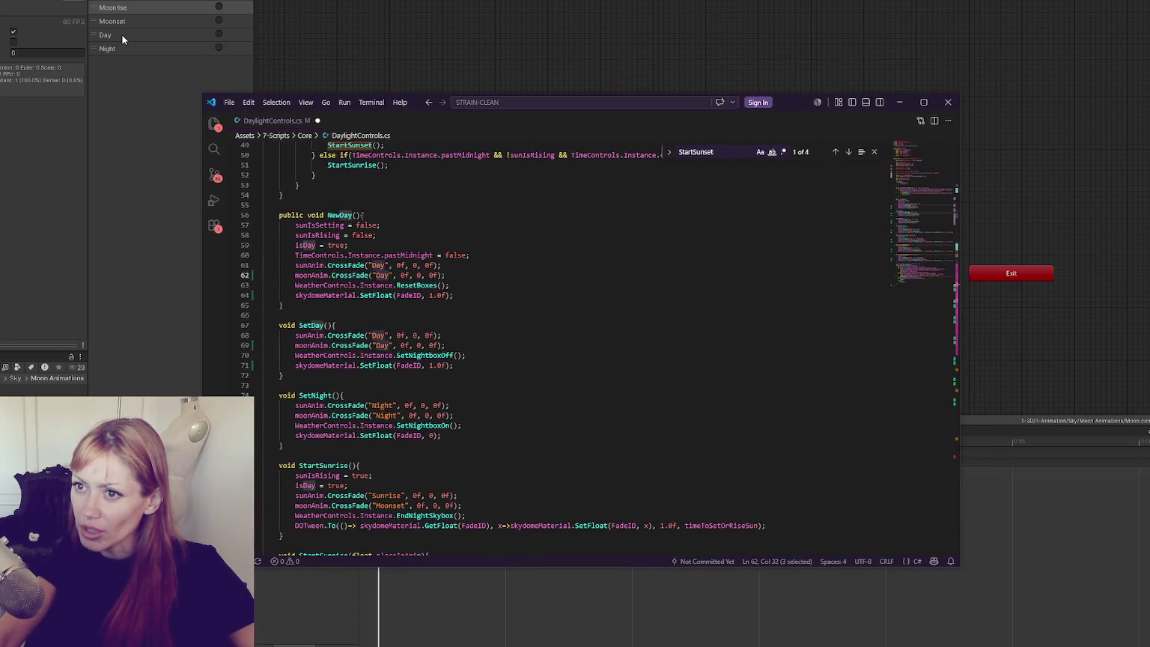
click(122, 36)
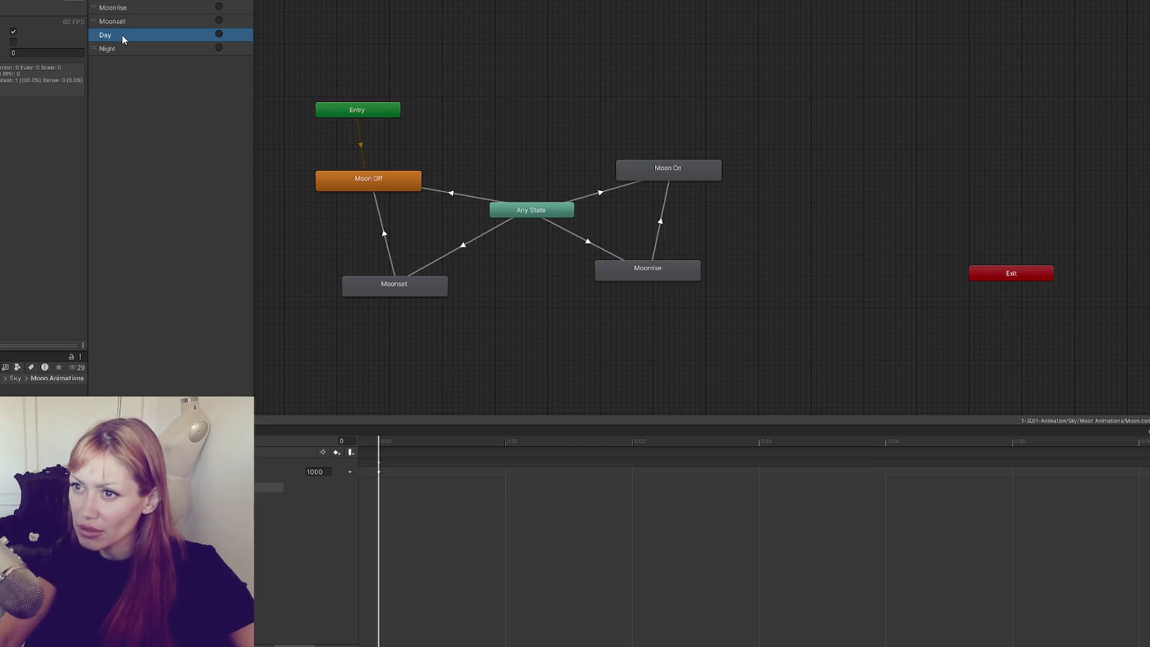
Rename the Animator parameters Day to MoonOff and Night to MoonOn.
click(450, 191)
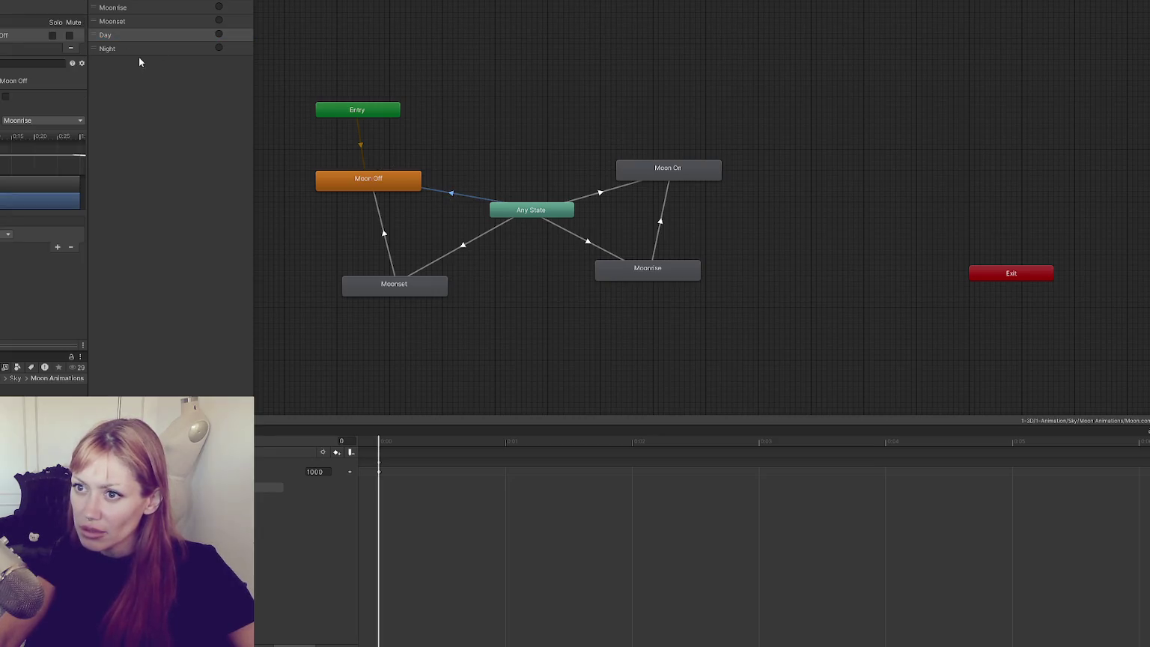
double_click(146, 34)
text(Mo)
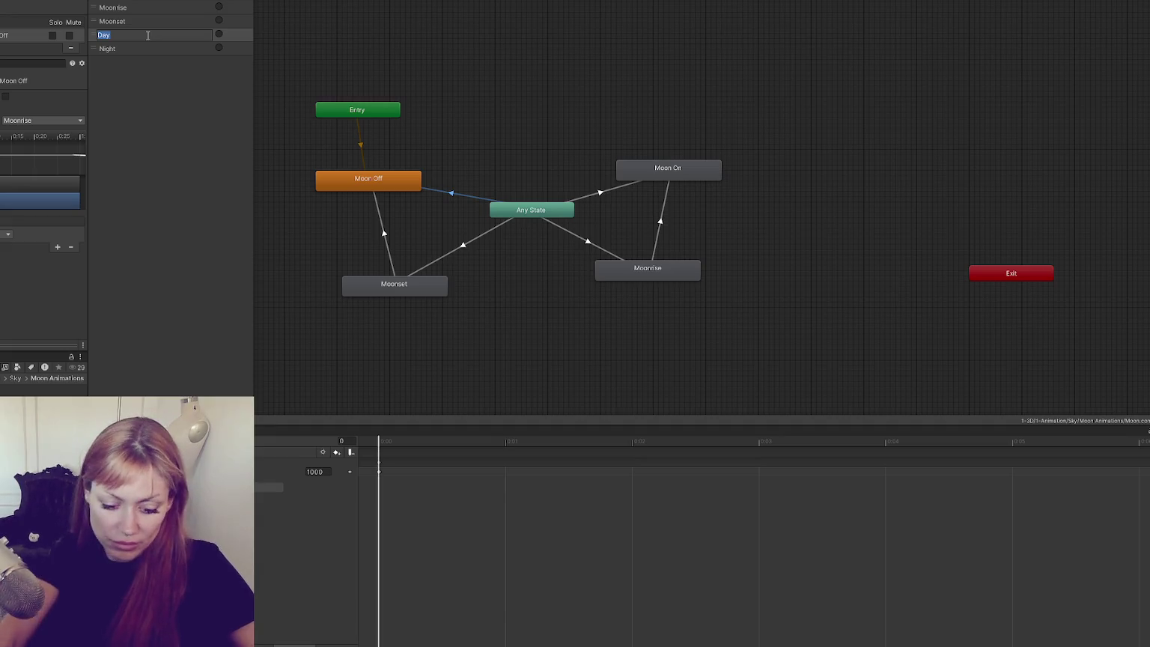
text(onOff)
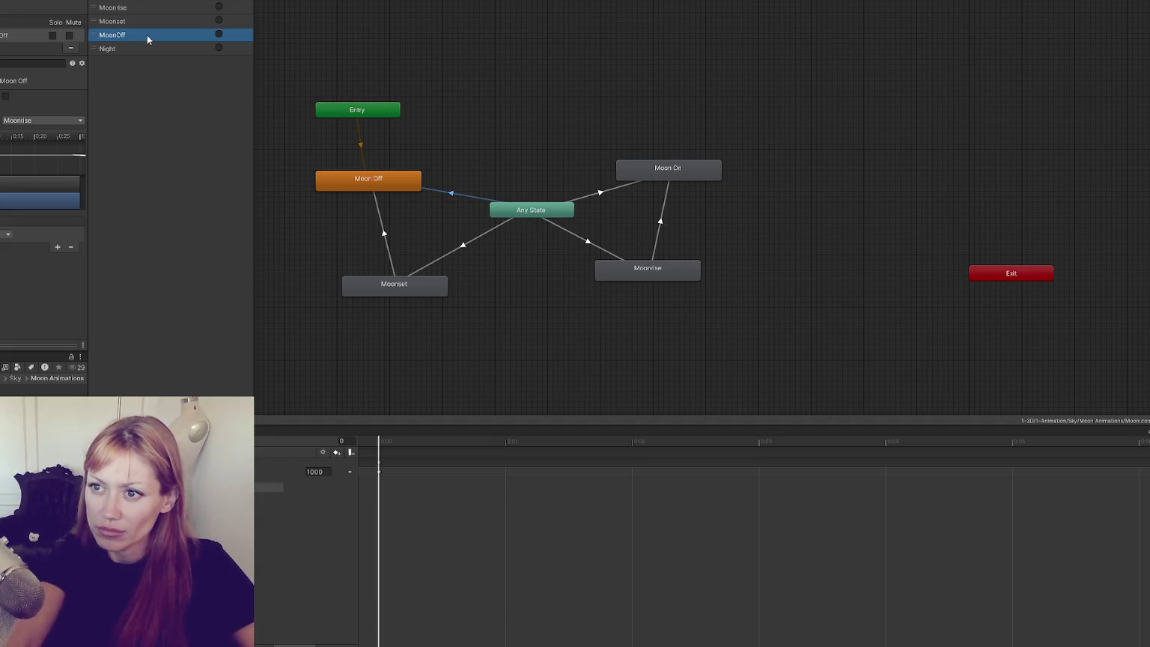
click(167, 47)
click(167, 45)
text(Moon)
key(Return)
Check the Moon Off and Moon On transitions, then change line 62's cross-fade to MoonOff.
click(494, 88)
click(443, 196)
click(584, 197)
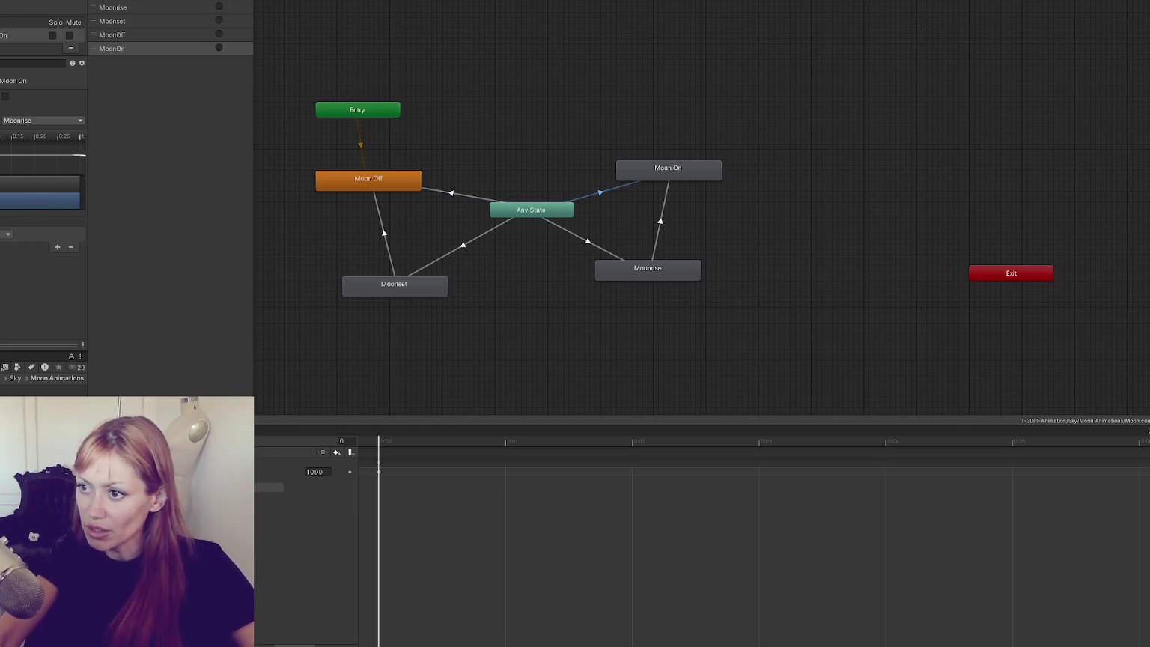
key(alt+Tab)
text(MoonOff)
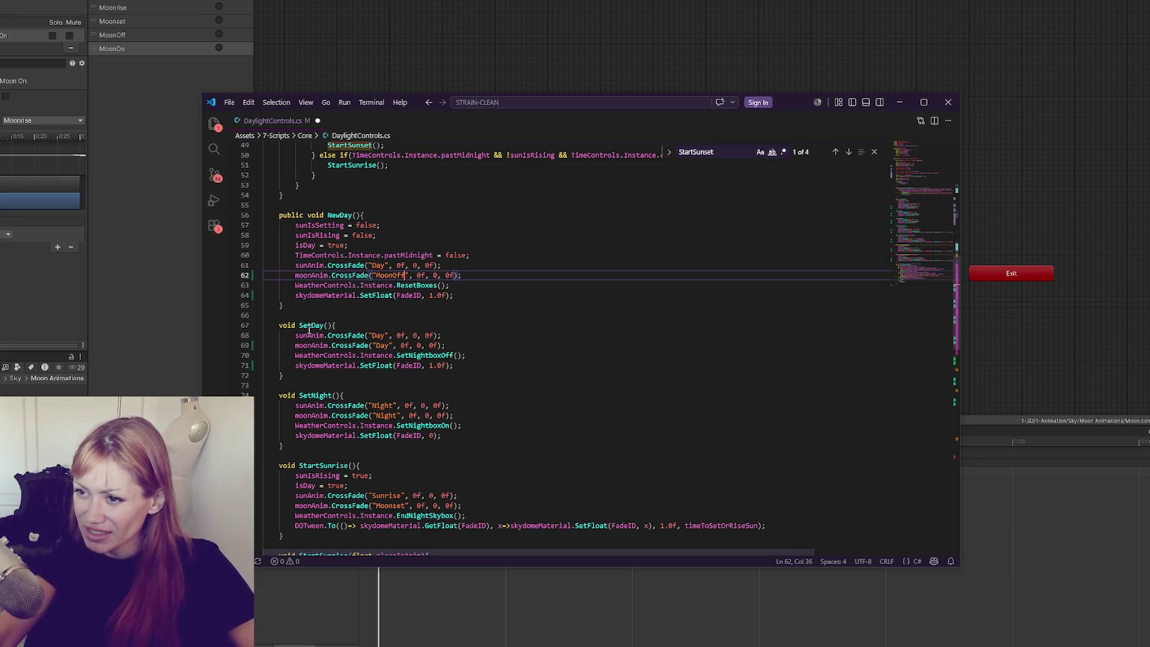
Change SetDay's cross-fade to MoonOff and SetNight's to MoonOn.
double_click(382, 346)
text(MoonOff)
scroll(388, 367, down, 1)
double_click(387, 388)
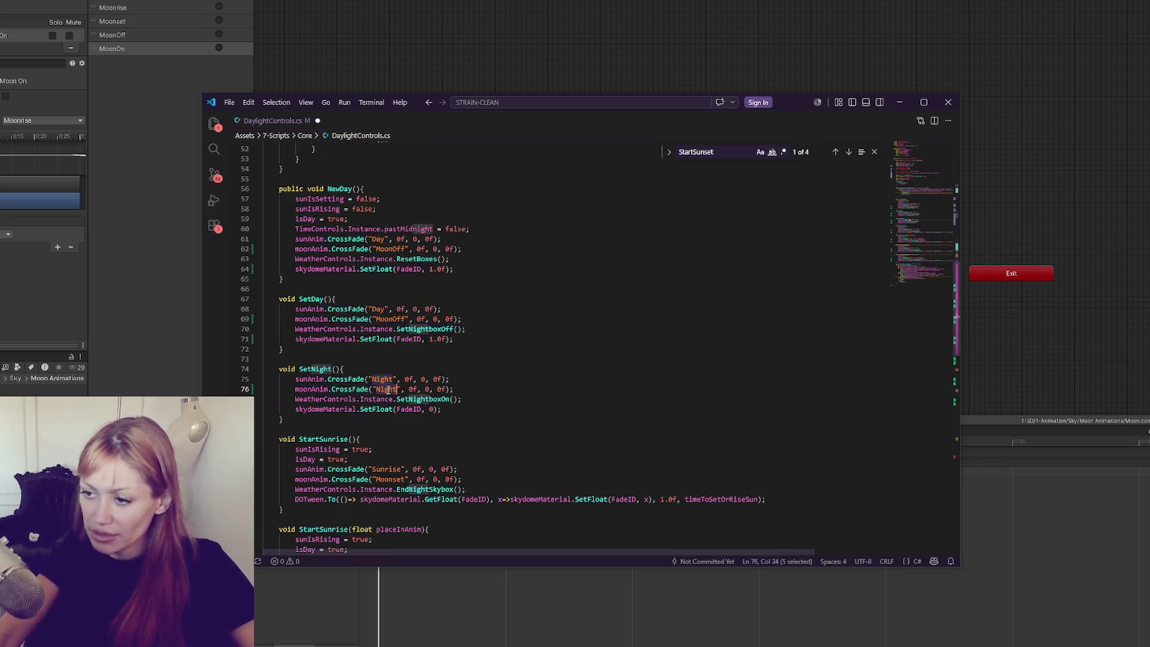
text(MoonOn)
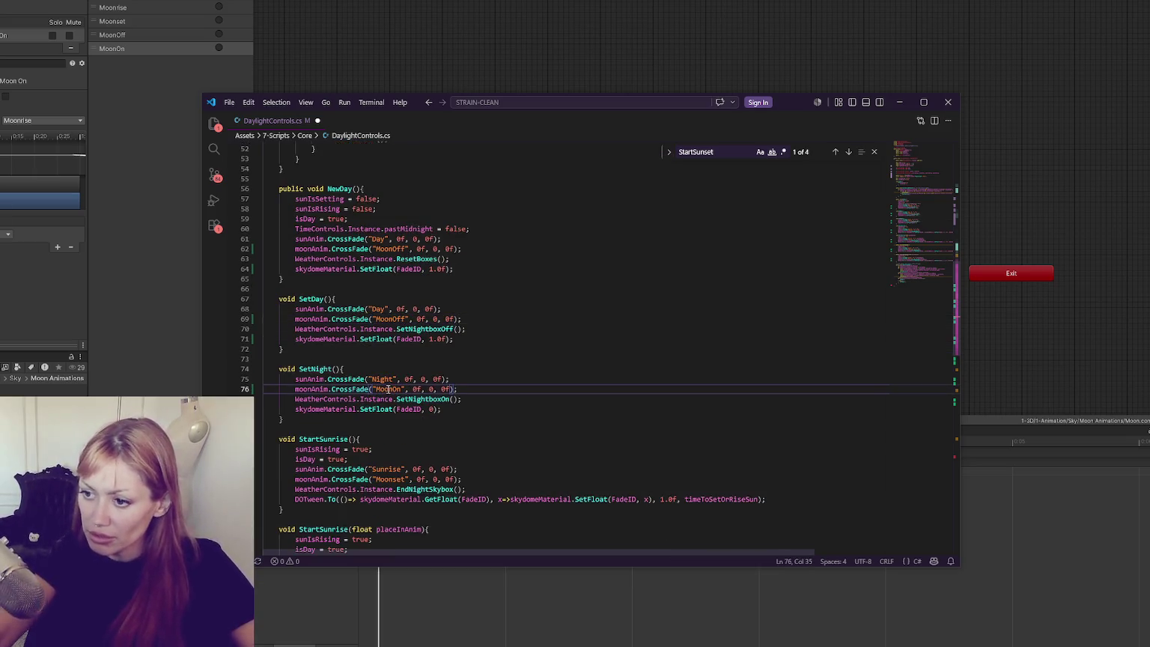
scroll(344, 352, down, 3)
Review the StartSunrise and StartSunset methods and their Moonset and Sunrise cross-fades.
double_click(320, 361)
double_click(395, 400)
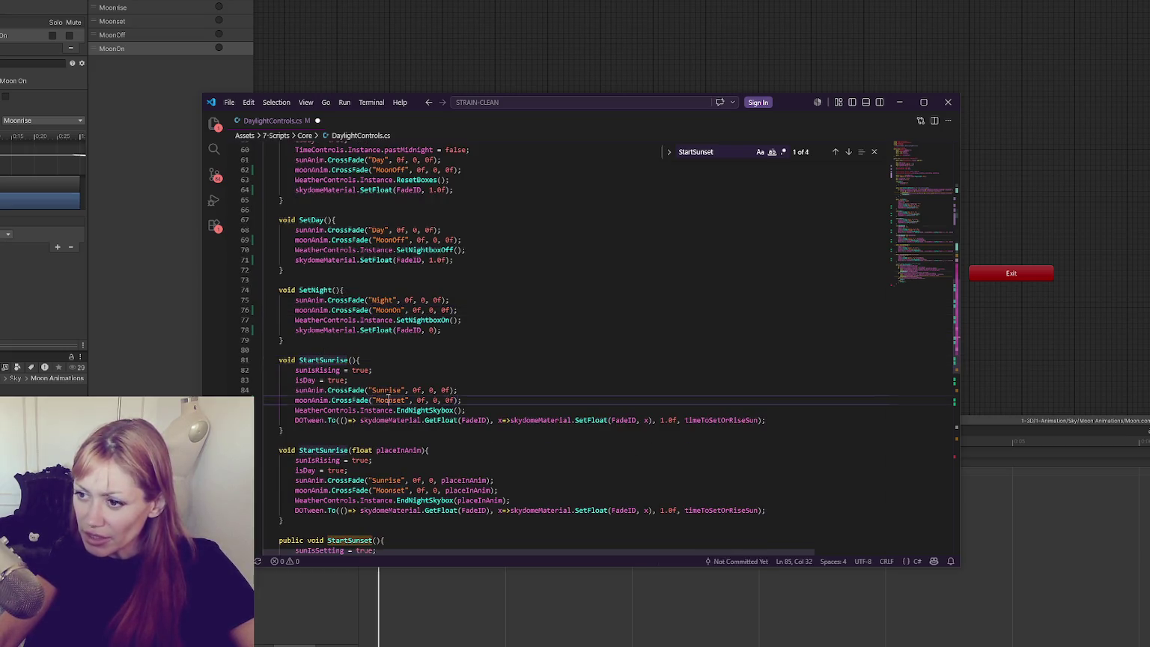
scroll(385, 337, down, 2)
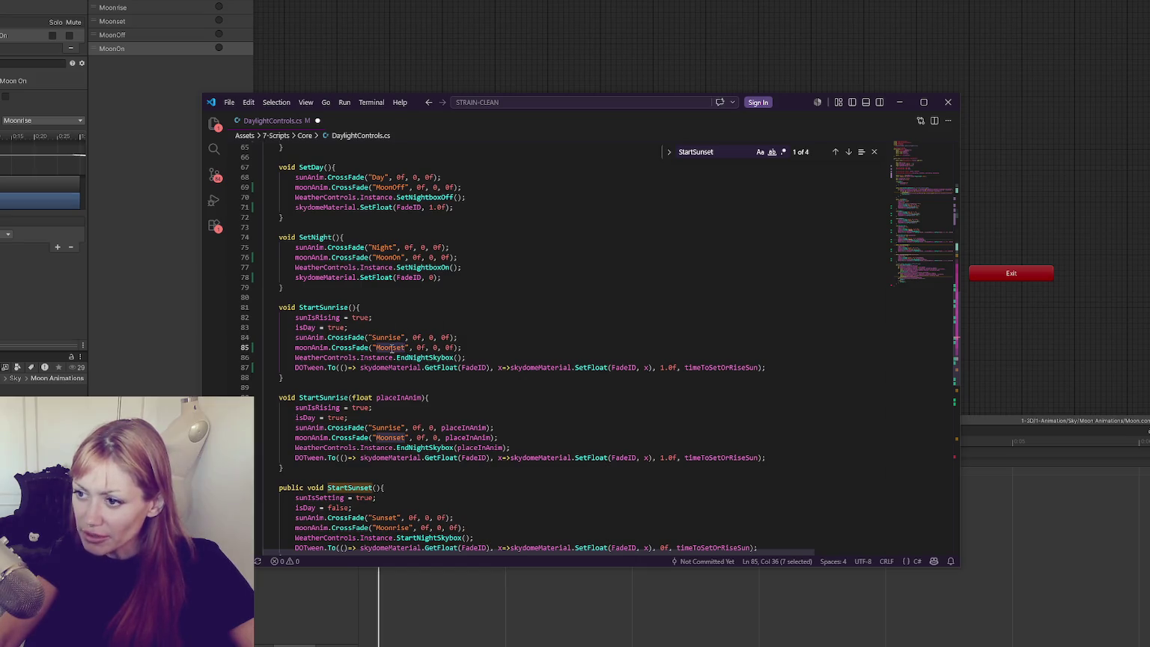
scroll(433, 330, down, 4)
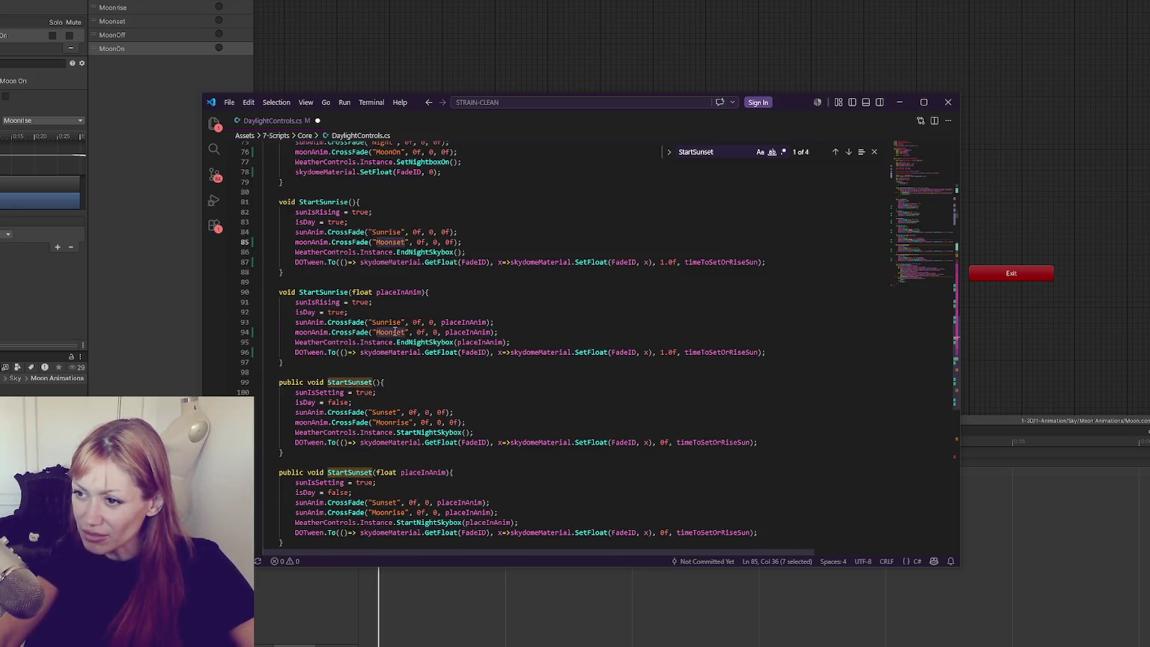
double_click(387, 323)
double_click(391, 332)
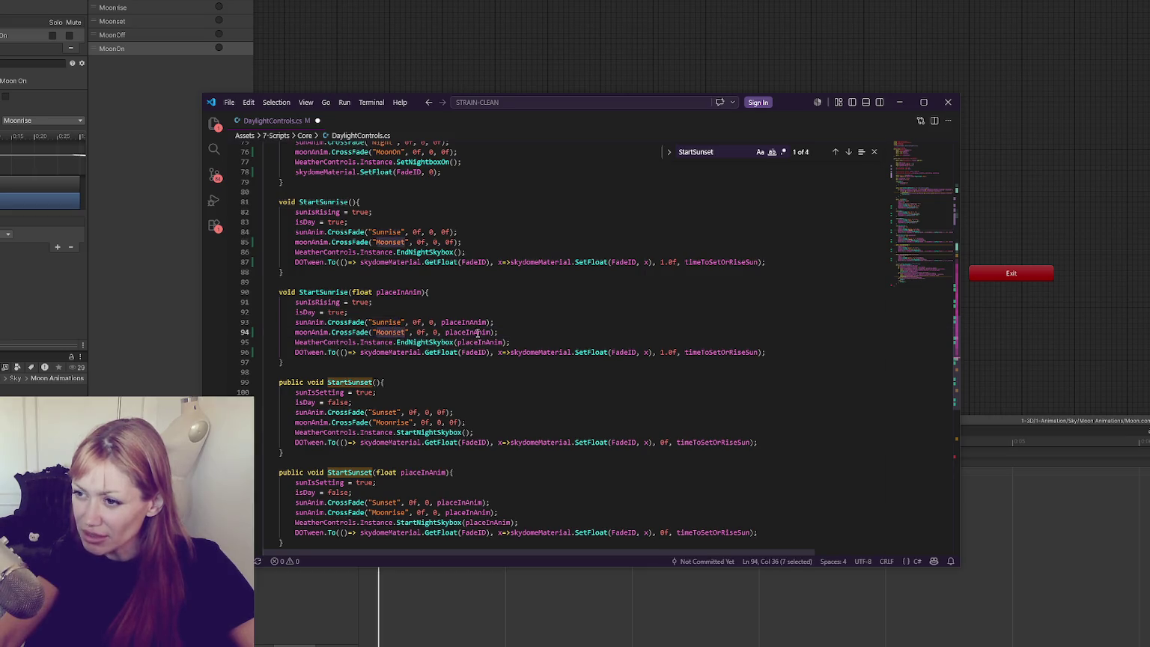
scroll(478, 333, down, 5)
double_click(355, 251)
double_click(348, 340)
scroll(384, 303, down, 3)
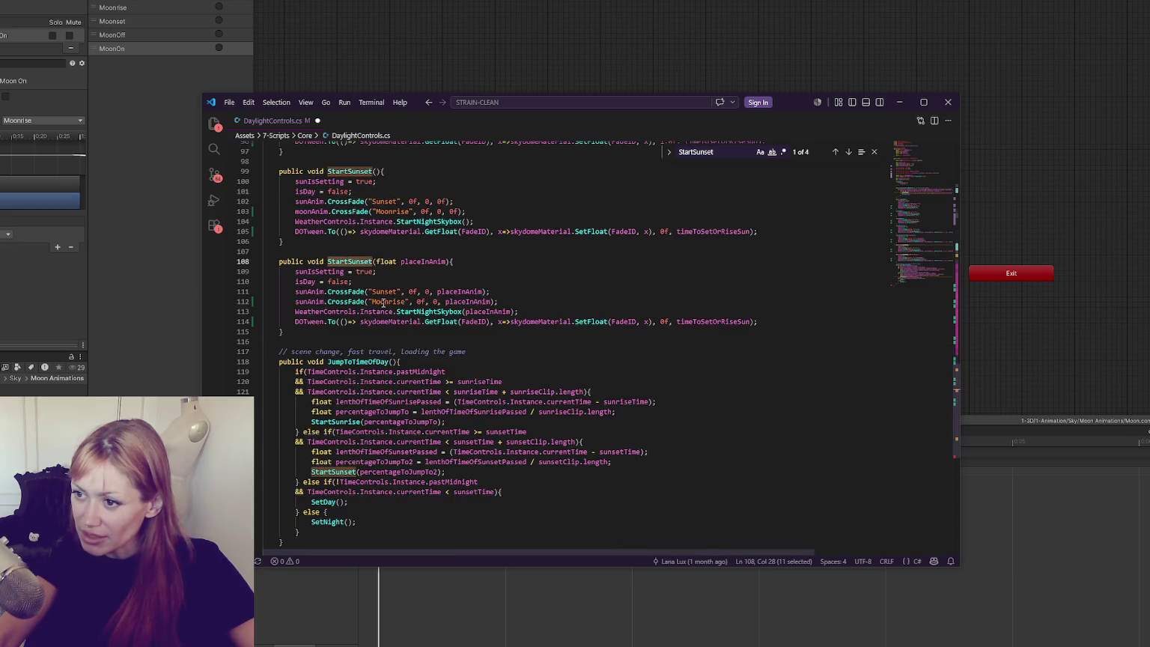
Save DaylightControls.cs and return to the Unity editor.
click(480, 351)
scroll(479, 314, down, 3)
click(489, 367)
key(ctrl+s)
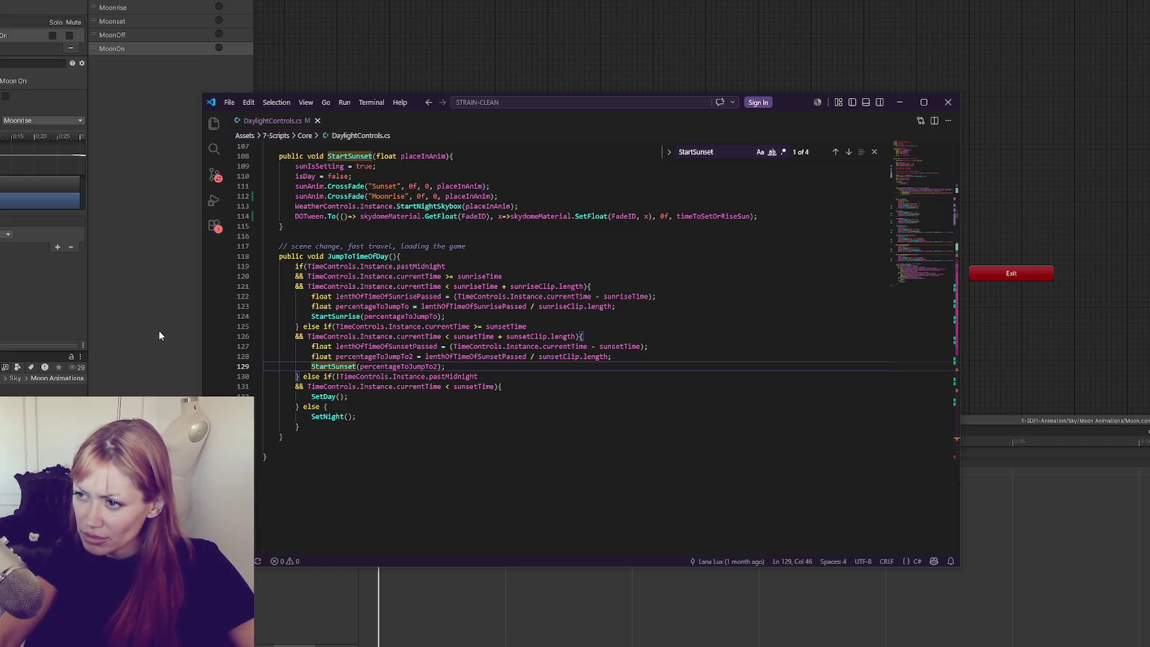
scroll(416, 309, up, 15)
scroll(383, 304, up, 5)
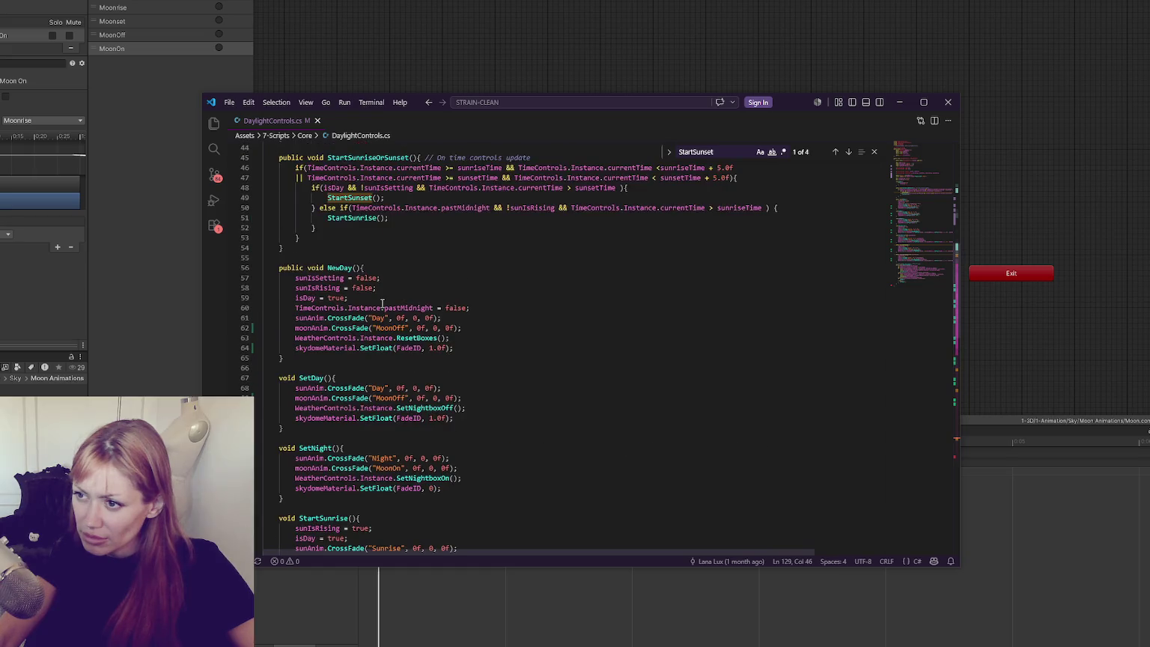
key(alt+Tab)
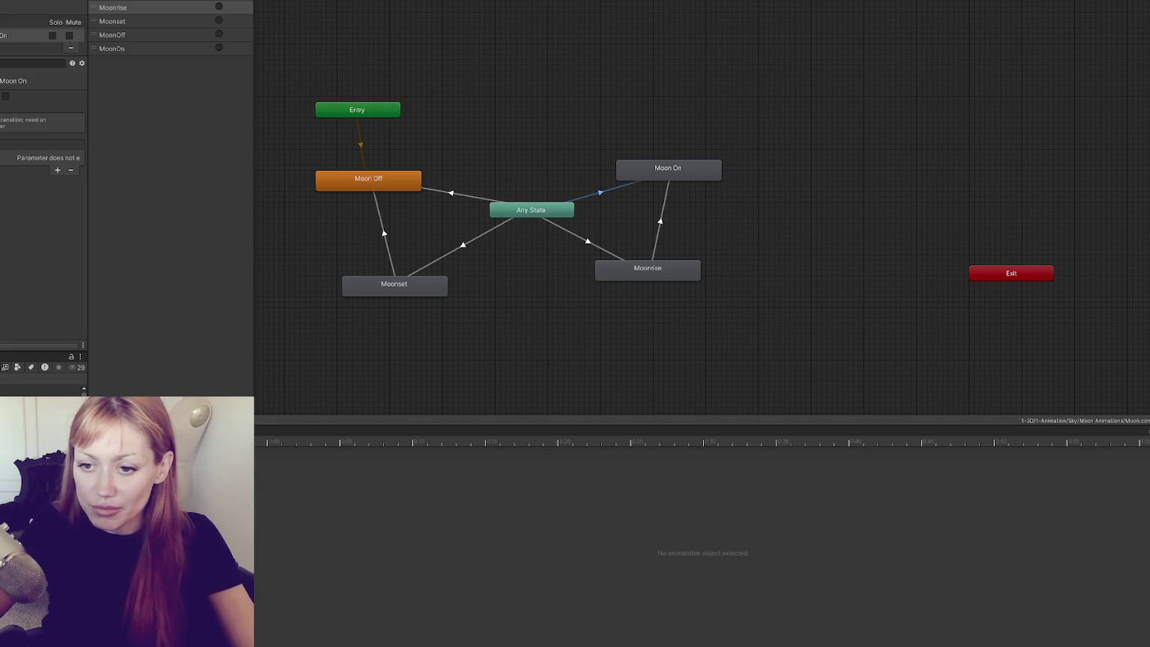
Deselect the Any State to Moon On transition and enlarge the Animator graph area.
click(251, 223)
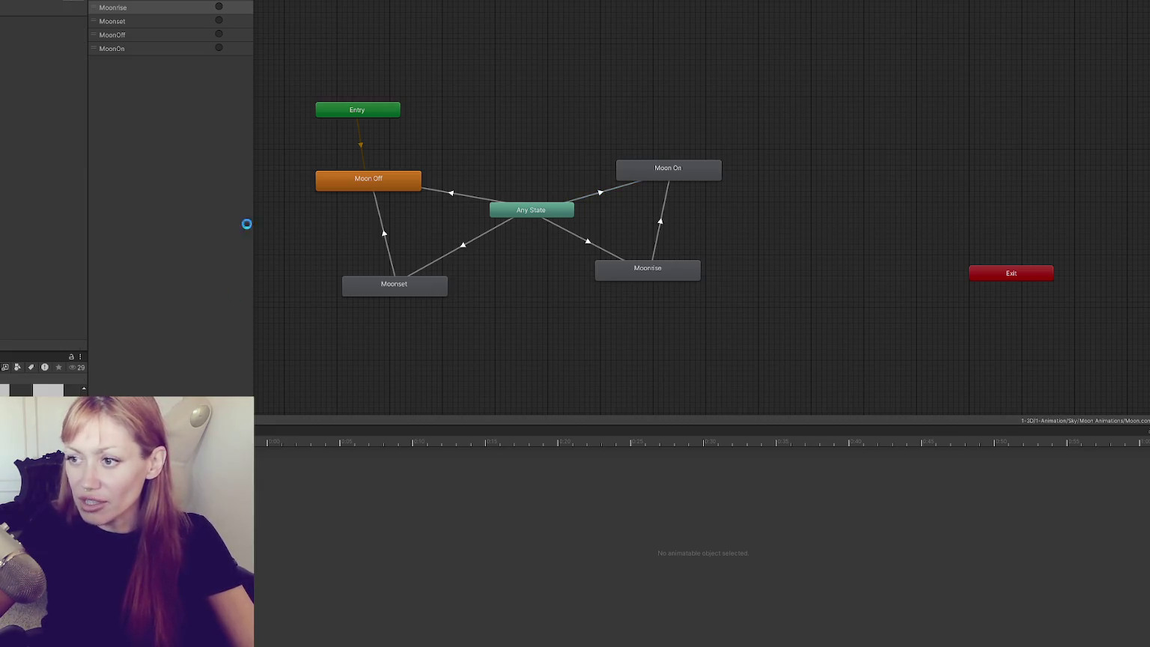
mouse_move(402, 419)
mouse_down()
mouse_move(379, 592)
mouse_move(387, 560)
mouse_up()
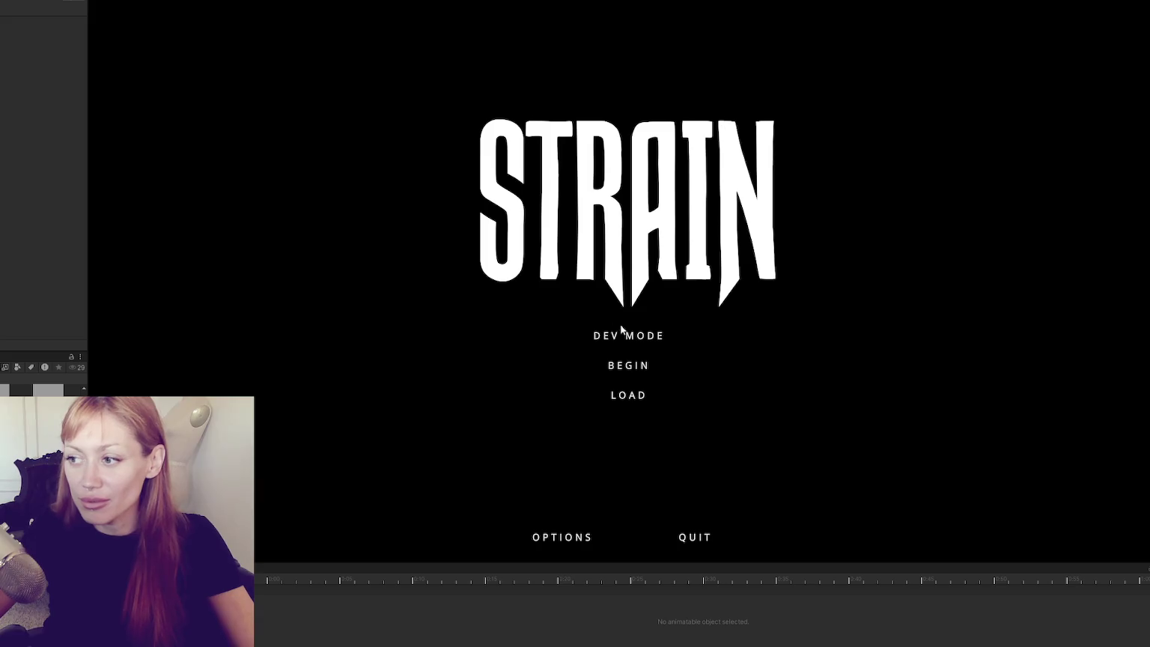
Widen the Game view and choose DEV MODE on the STRAIN title menu.
drag(89, 113, 7, 124)
click(593, 337)
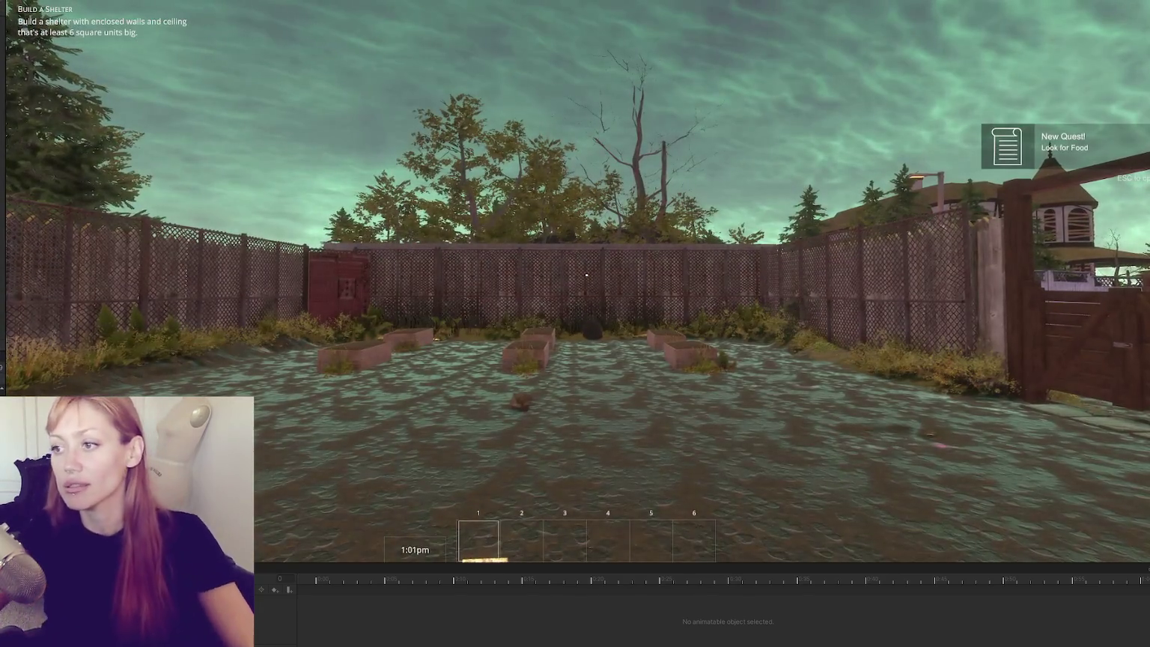
Walk the player through the wooden gate and along the creek path, then widen the Inspector.
key(w)
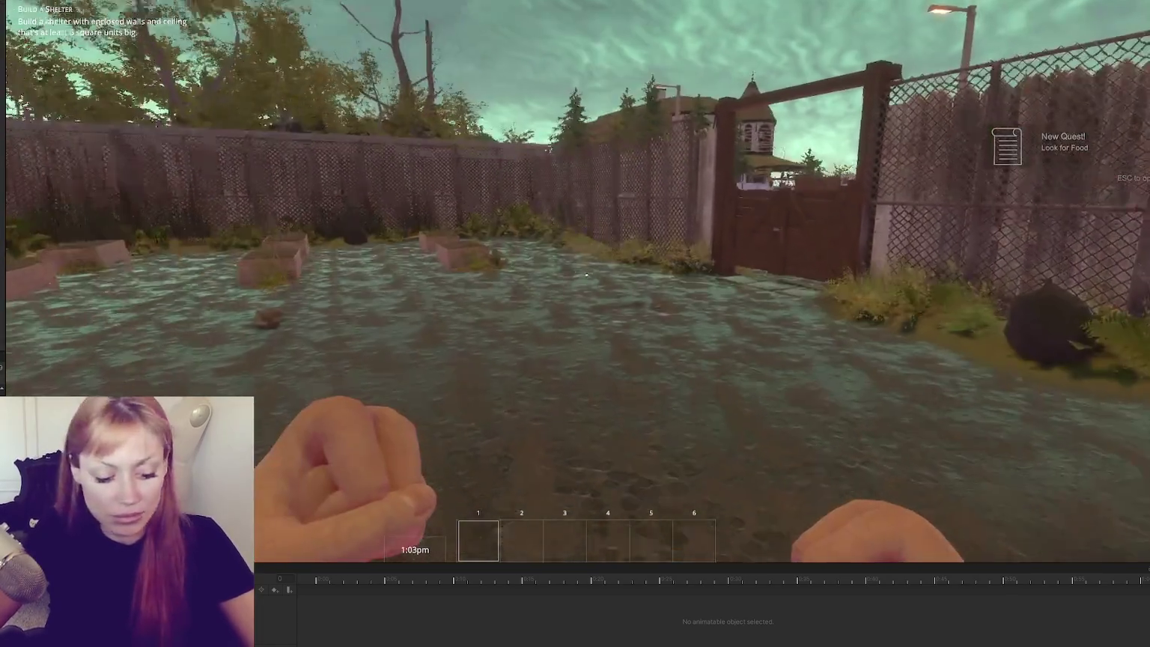
key(w)
key(e)
key(w)
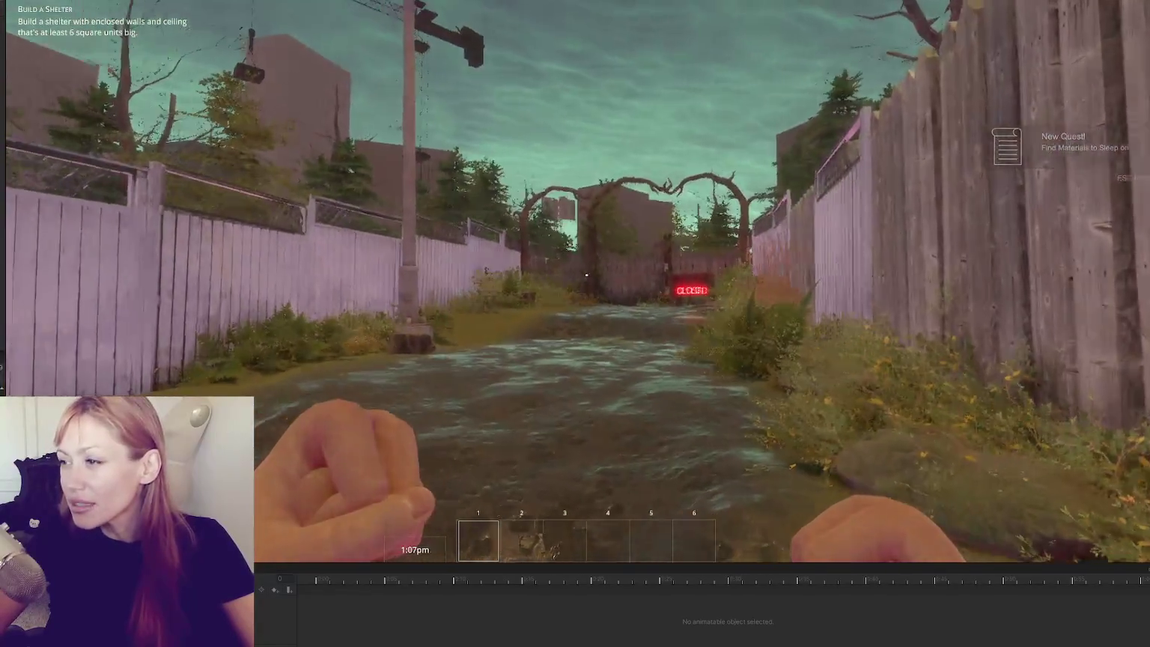
key(w)
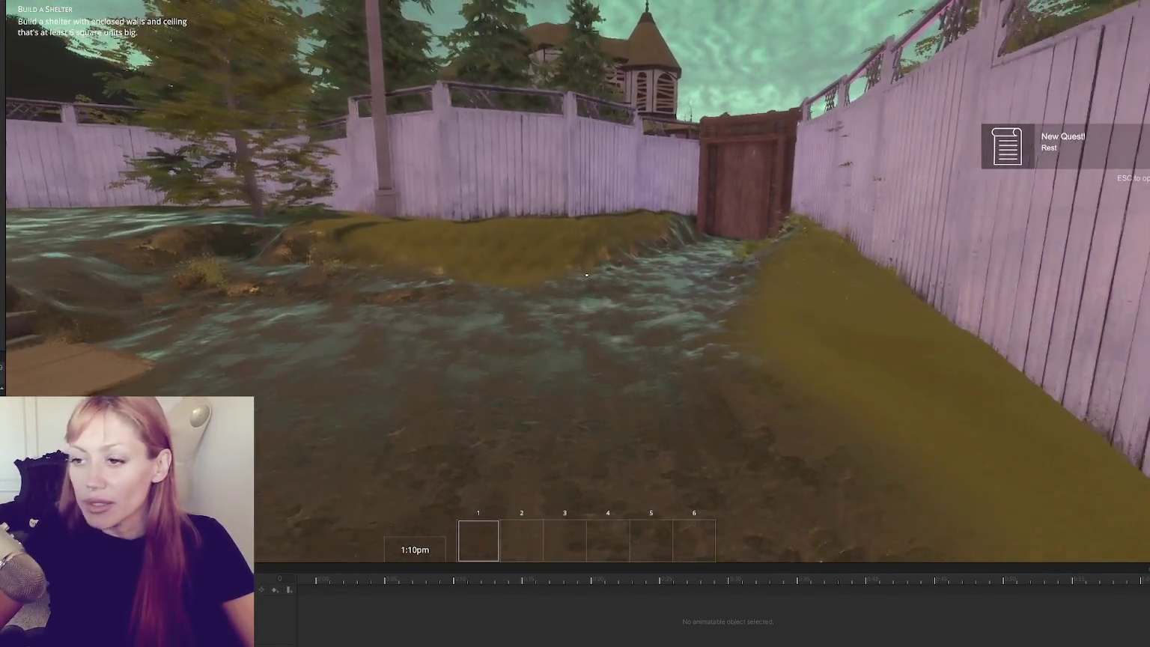
mouse_move(586, 275)
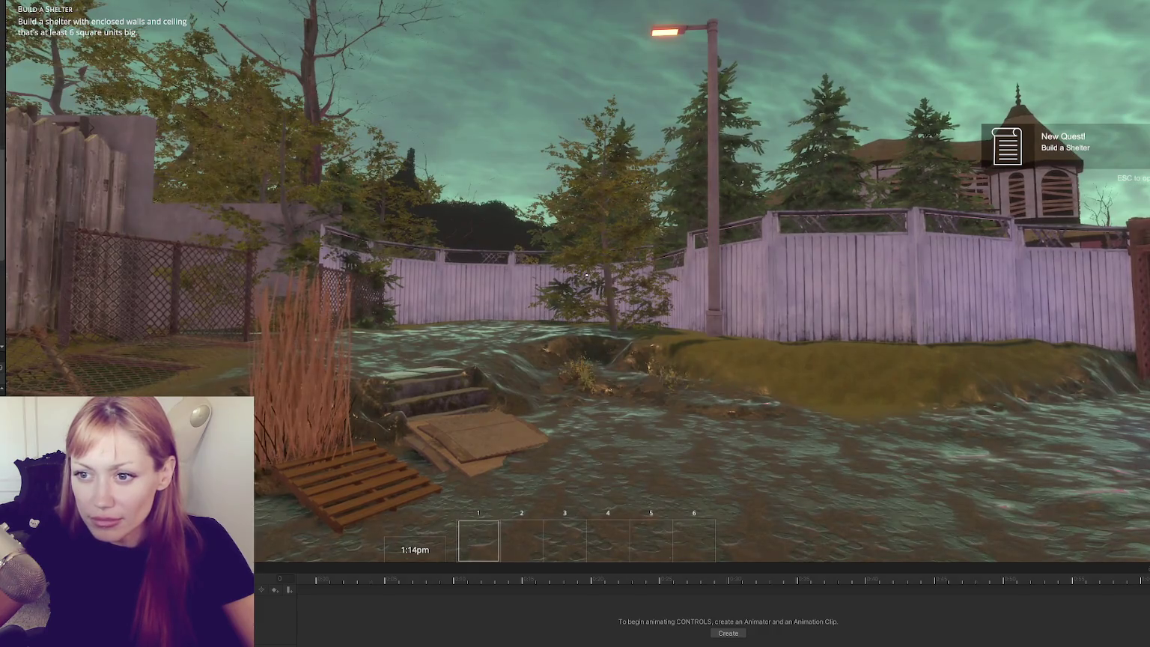
drag(9, 197, 92, 203)
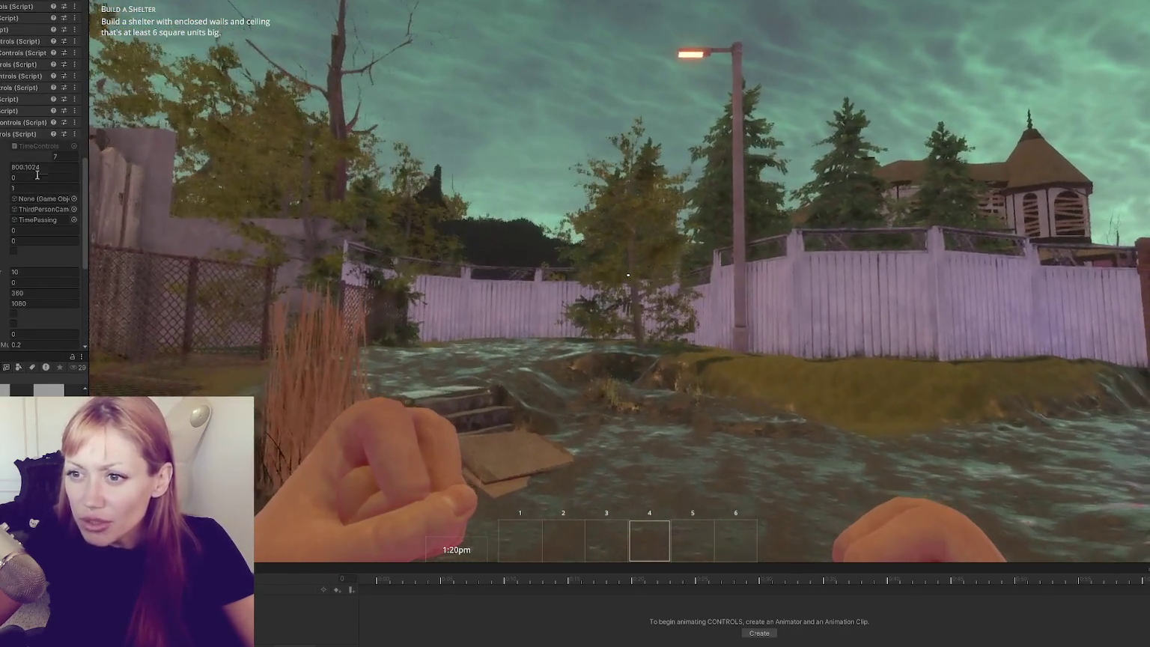
Set the TimeControls speed value to 30 to fast-forward the clock, then back to 1.
click(35, 188)
text(30)
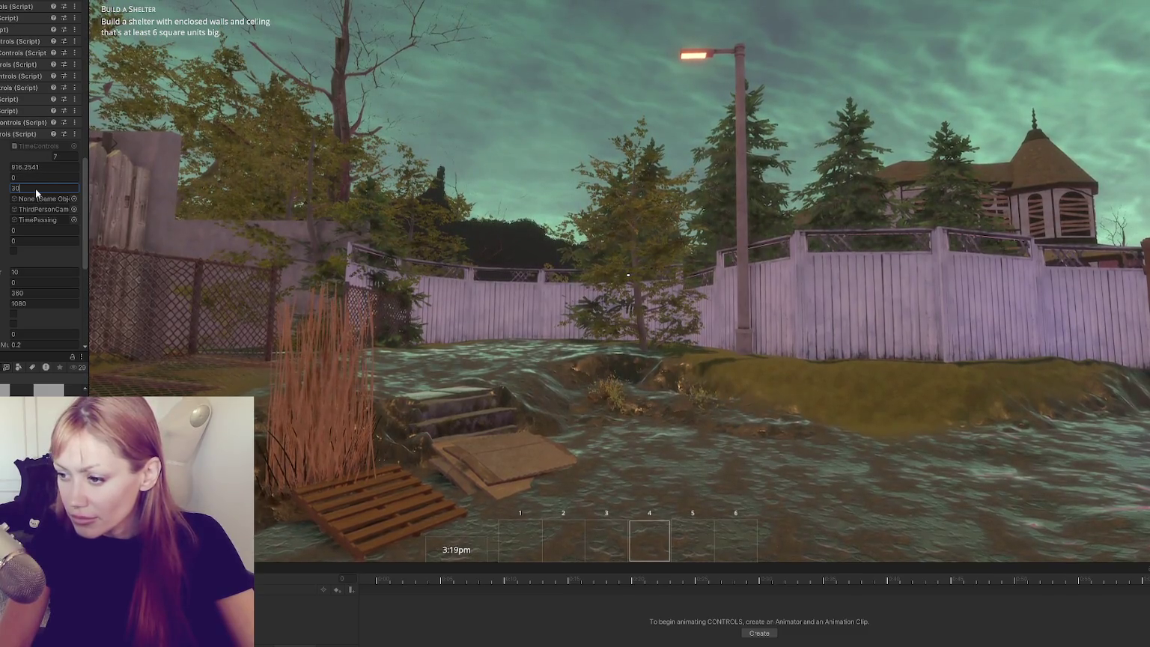
key(BackSpace)
key(BackSpace)
text(1)
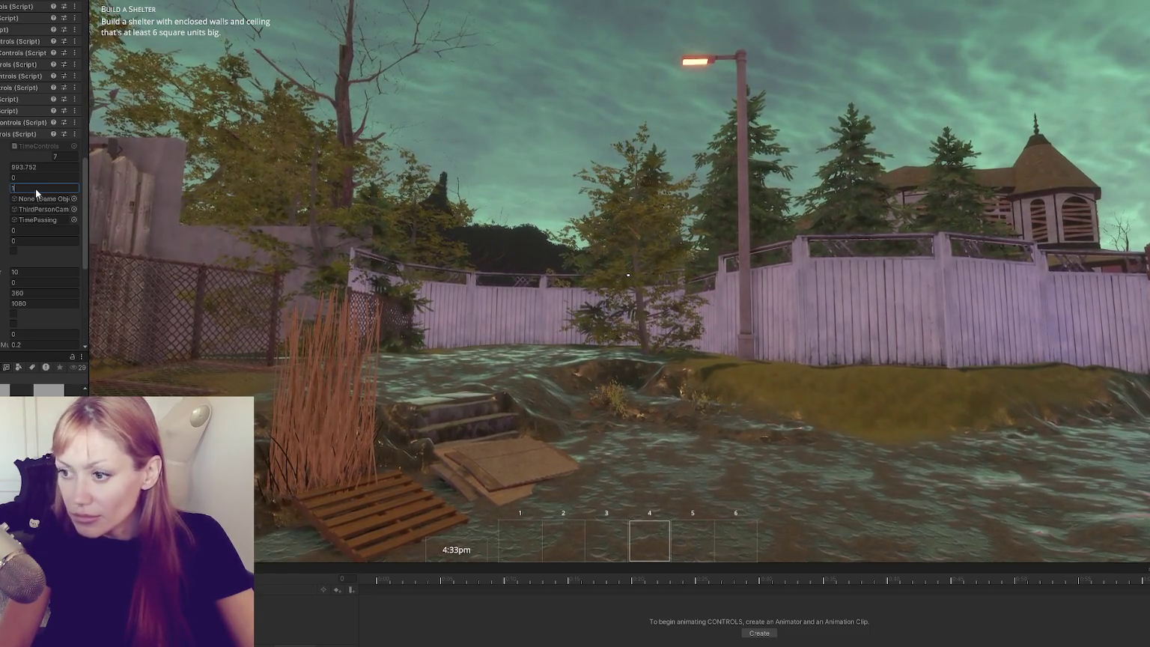
click(118, 128)
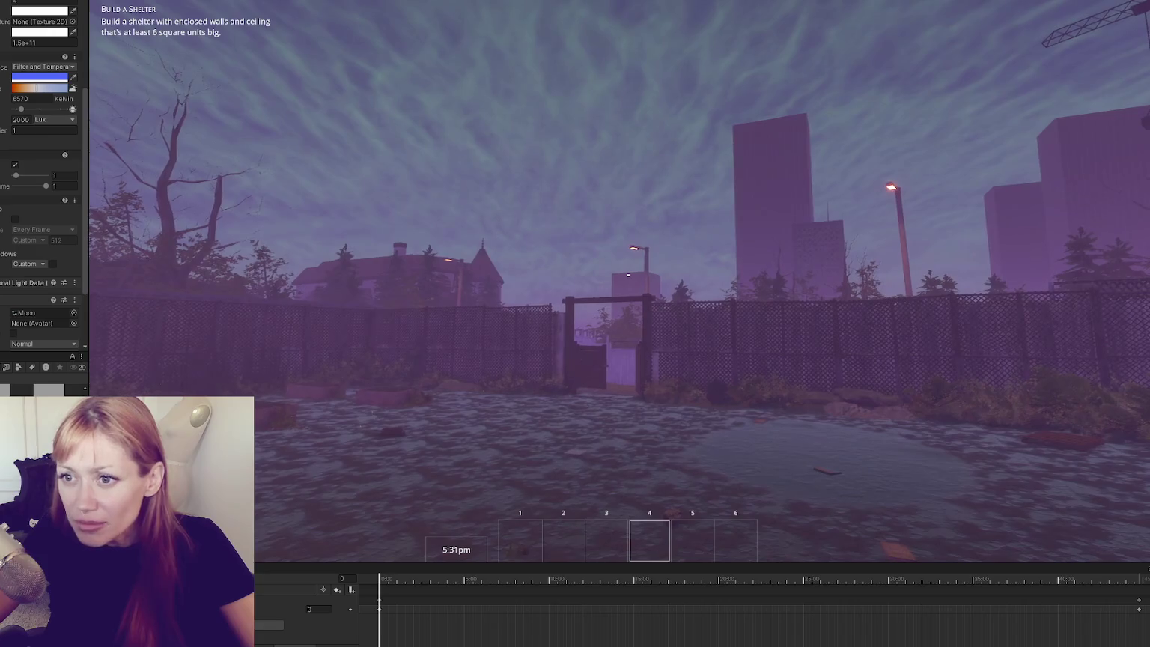
Watch the game clock run from 5:31pm to 6:25pm as the yard darkens to dusk.
scroll(42, 187, up, 3)
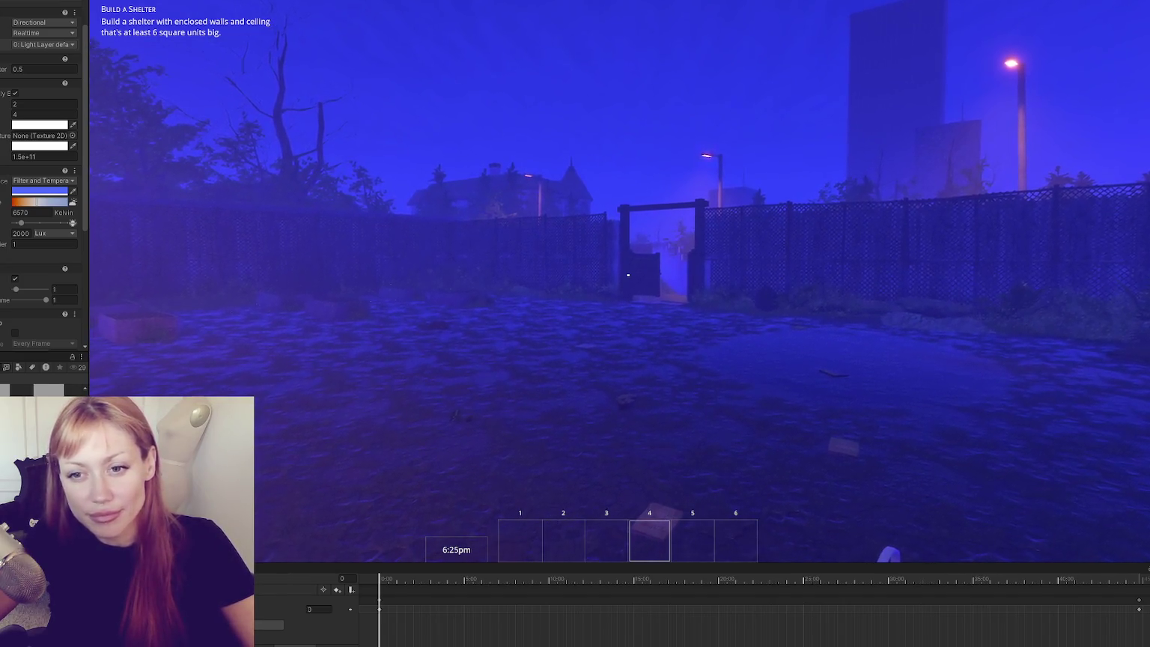
click(626, 275)
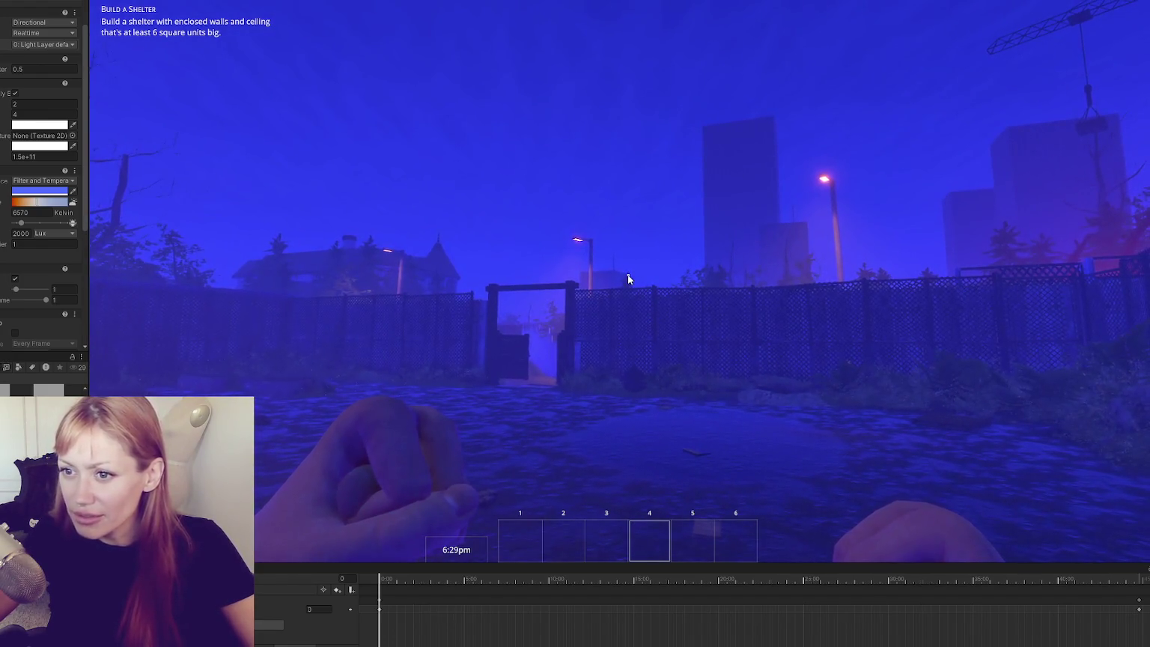
Give the night light a white filter colour and 1000 Lux intensity, then open the pause menu.
click(44, 191)
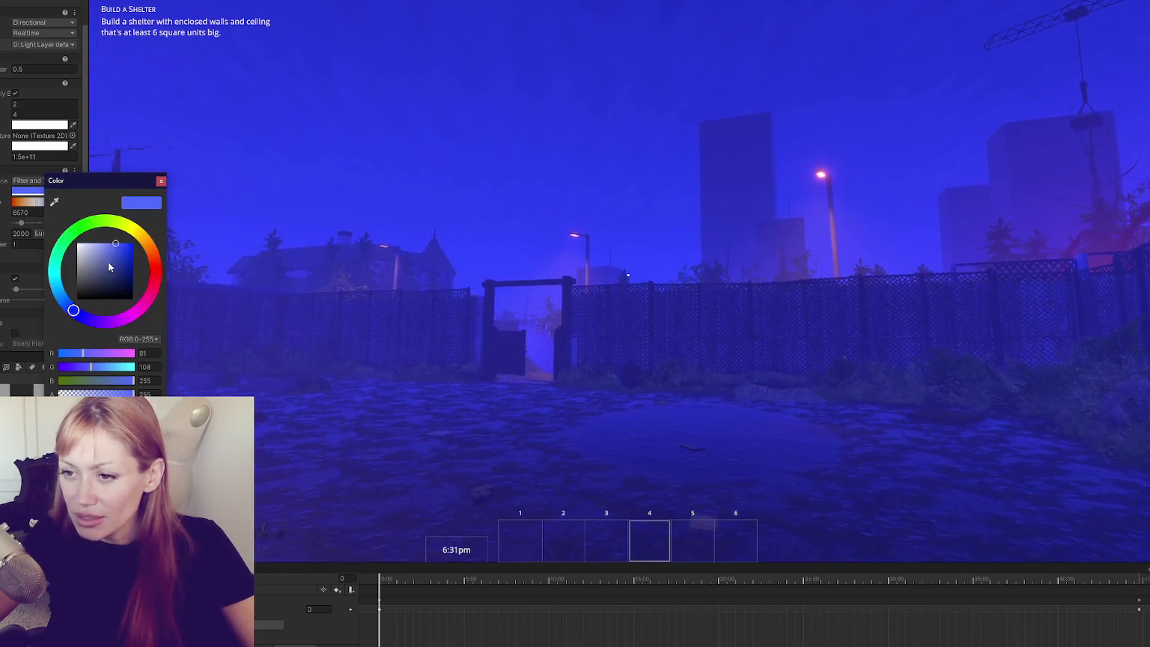
mouse_move(103, 267)
mouse_down()
mouse_move(86, 271)
mouse_move(3, 199)
mouse_move(9, 219)
mouse_move(90, 225)
mouse_move(95, 191)
mouse_up()
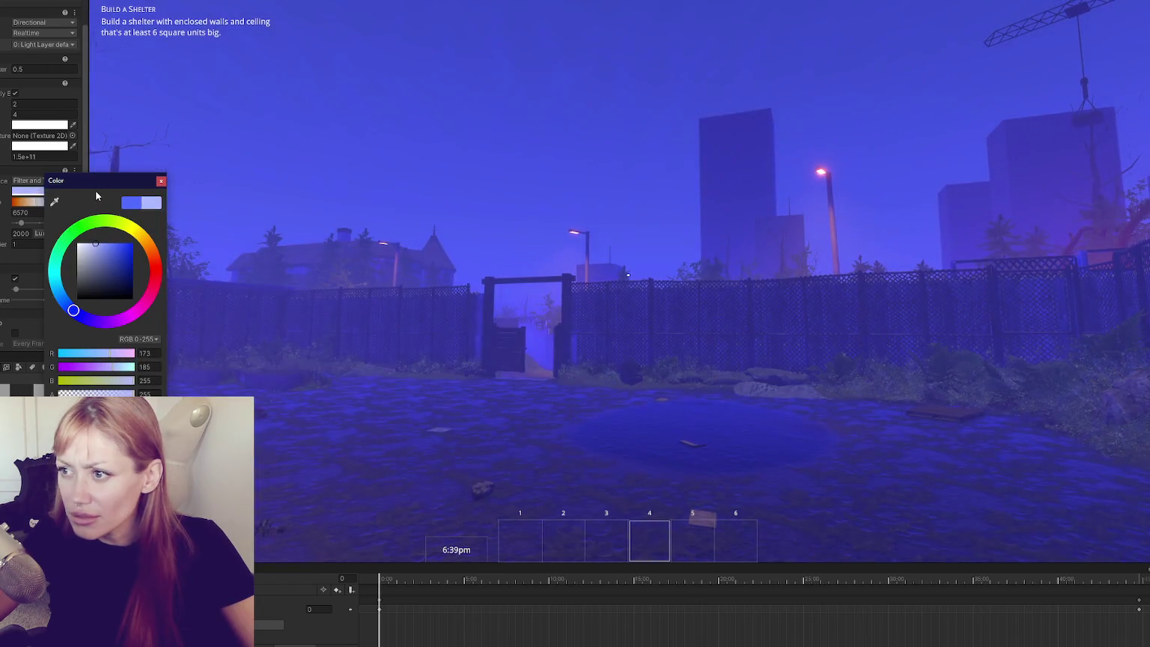
click(161, 180)
drag(16, 234, 3, 237)
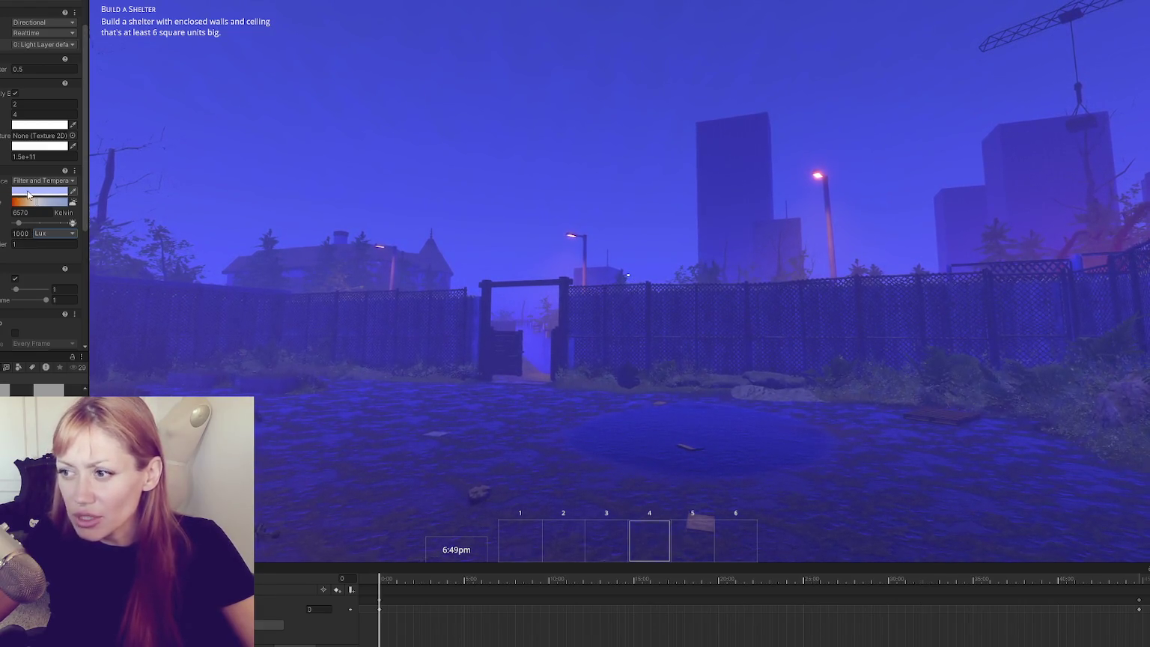
click(28, 192)
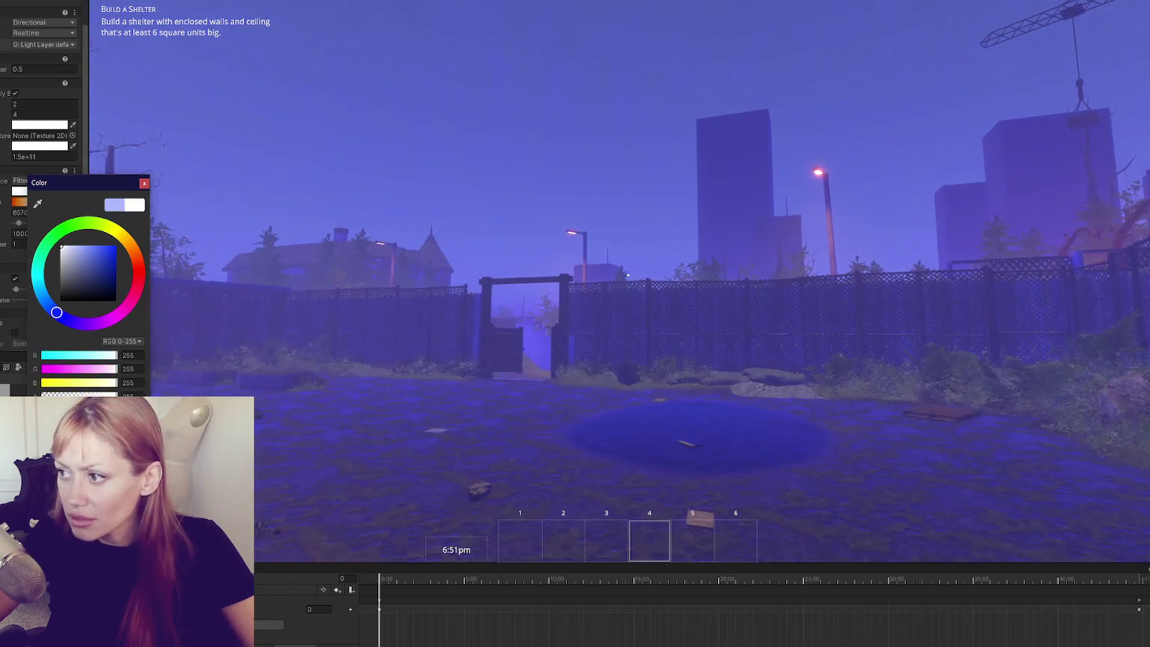
click(146, 183)
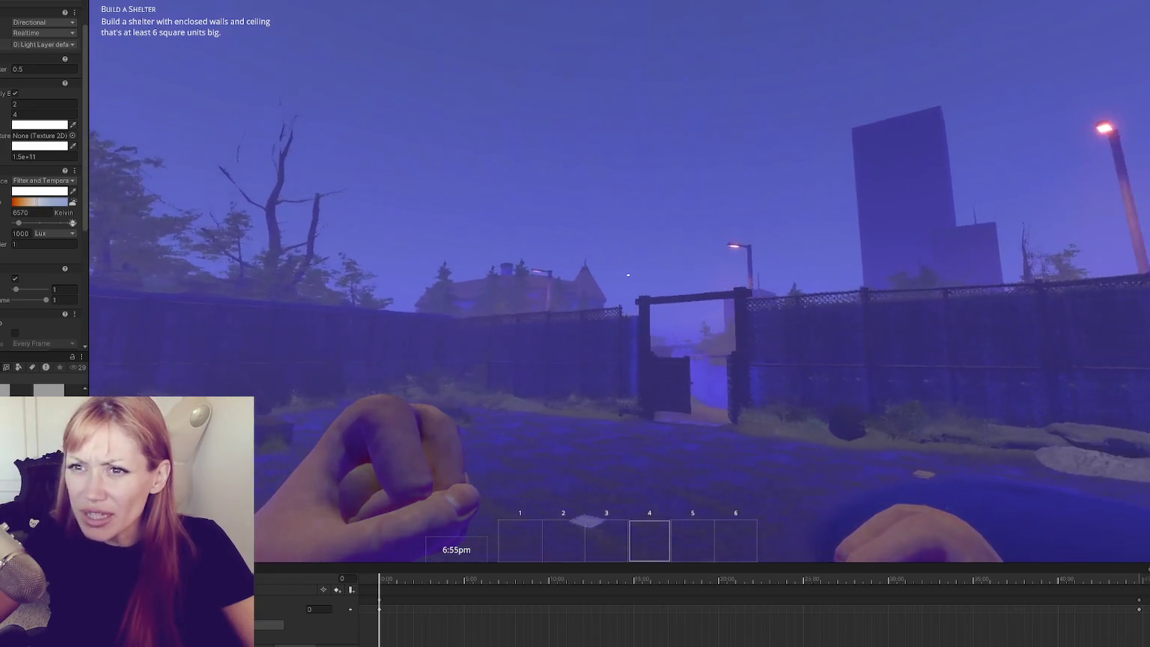
key(Escape)
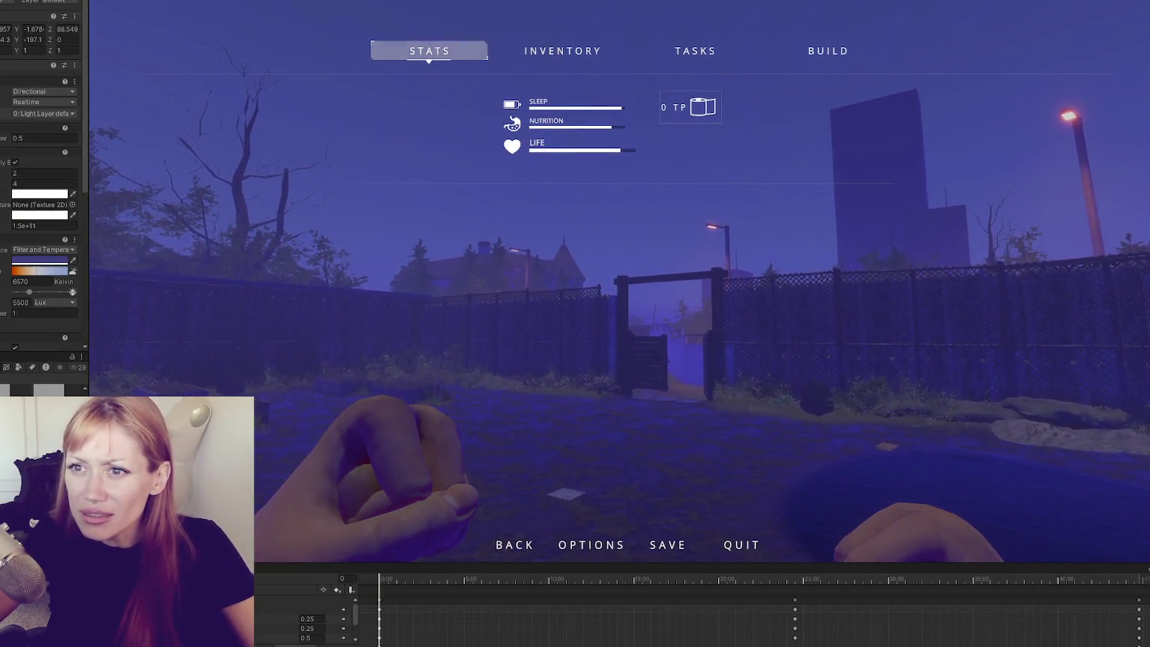
Resume the game, reopen the pause menu, and exit Play mode.
key(Escape)
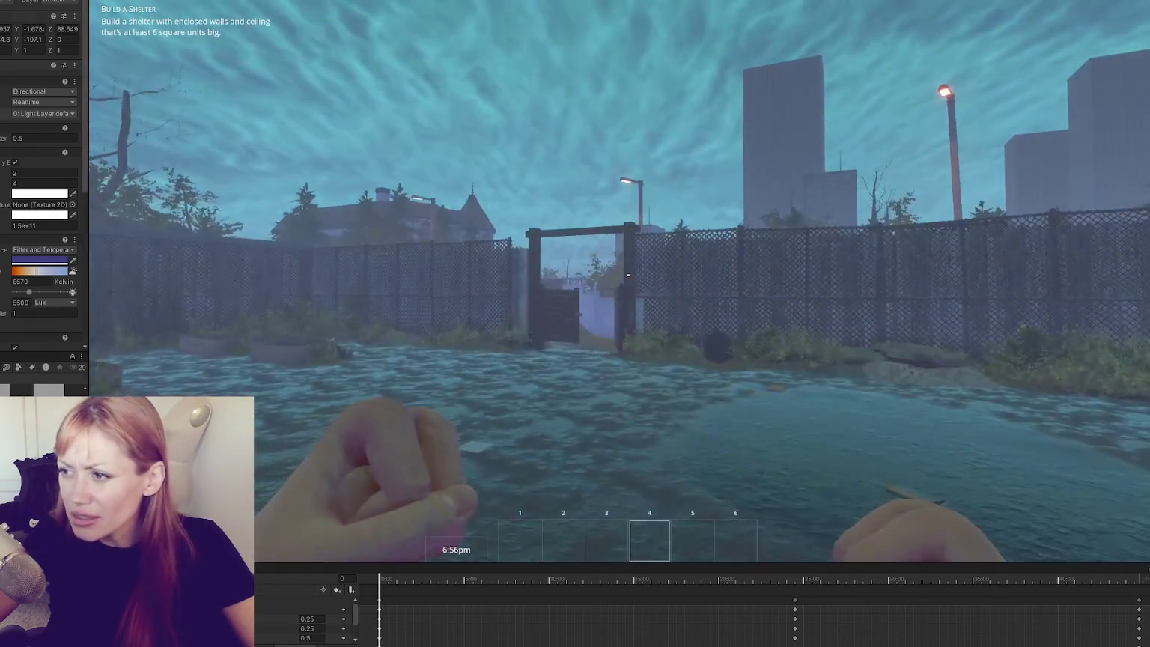
key(Escape)
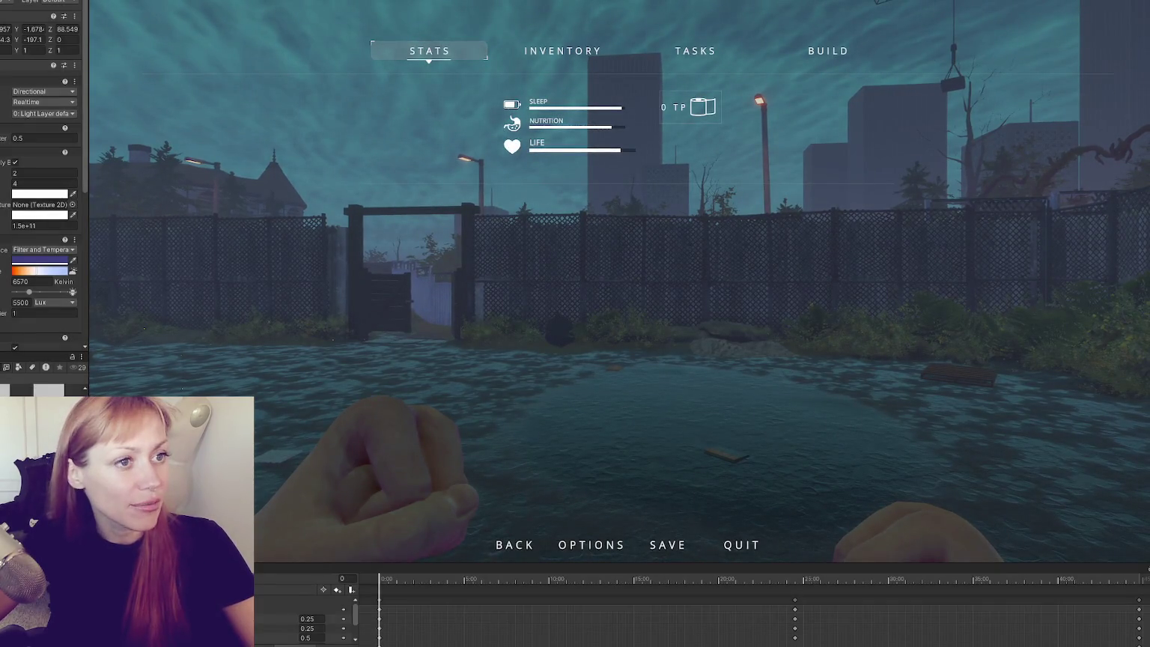
key(ctrl+p)
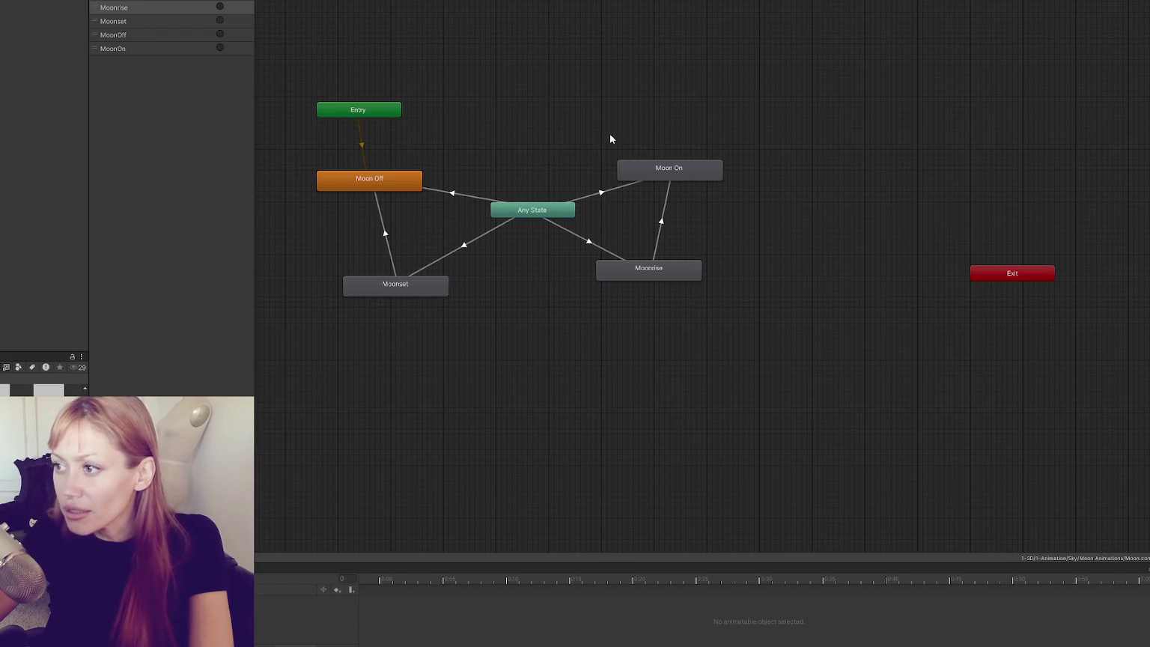
Pan the Animator to show the Moon Off, Moon On, Moonrise and Moonset states.
mouse_move(525, 131)
mouse_down()
mouse_move(657, 161)
mouse_move(620, 170)
mouse_move(675, 156)
mouse_up()
scroll(620, 170, up, 3)
scroll(626, 174, down, 2)
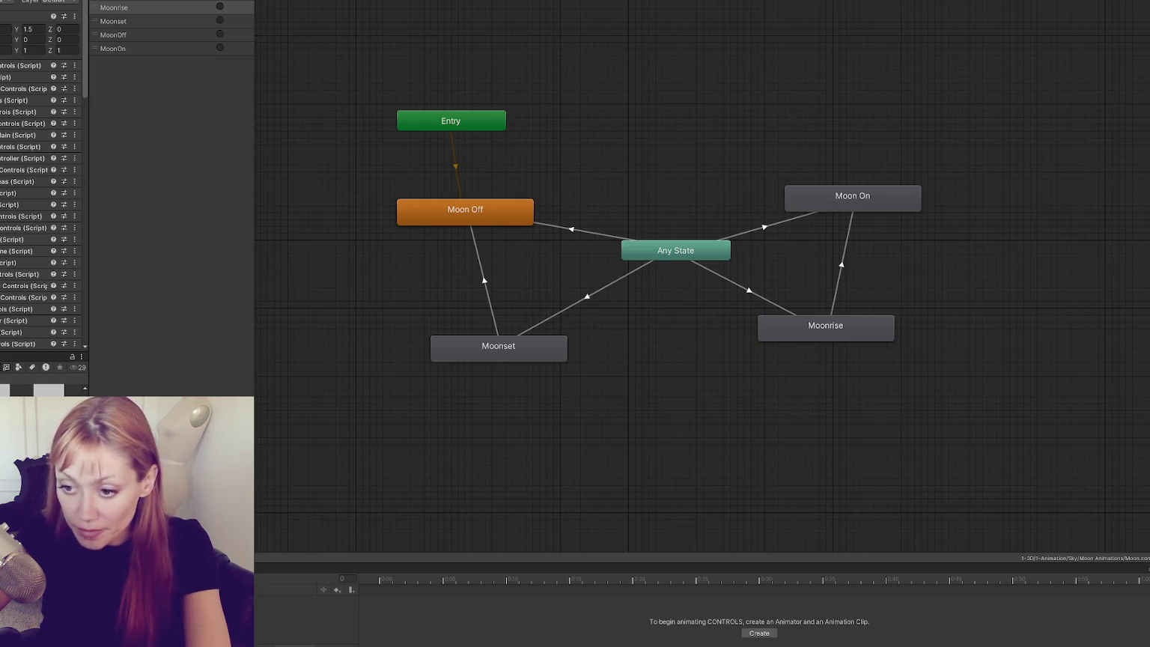
Copy the project asset's file path from its Project panel context menu.
right_click(48, 135)
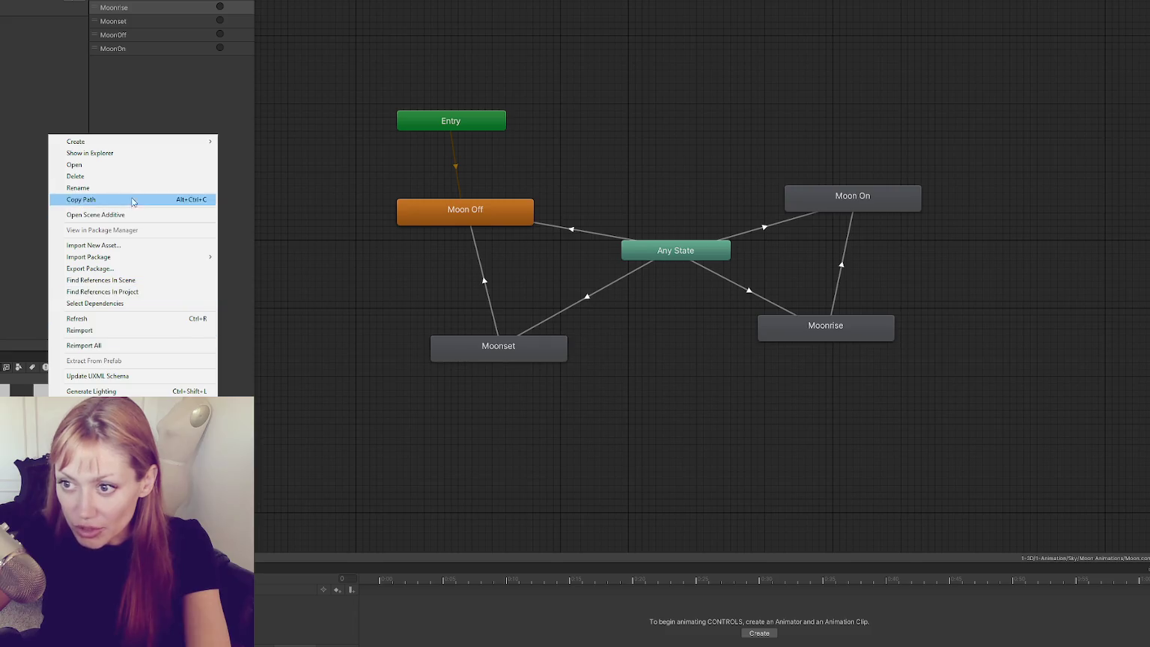
click(187, 216)
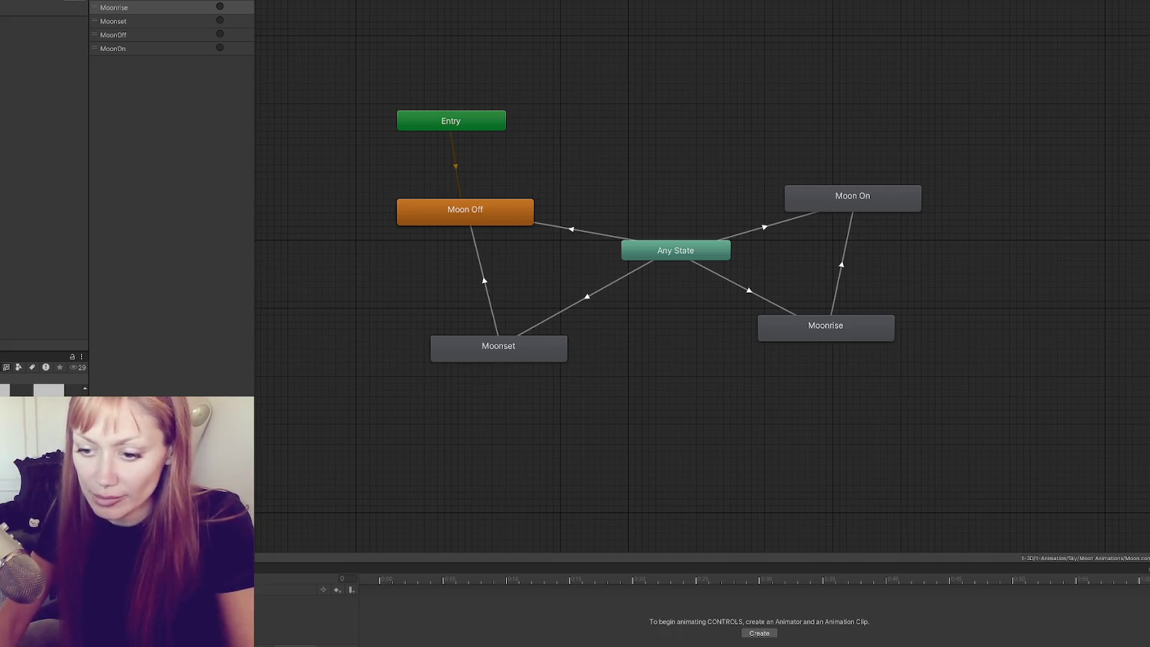
Switch to DaylightControls.cs in VS Code and review the sun crossfade lines in NewDay.
key(alt+Tab)
scroll(460, 330, down, 2)
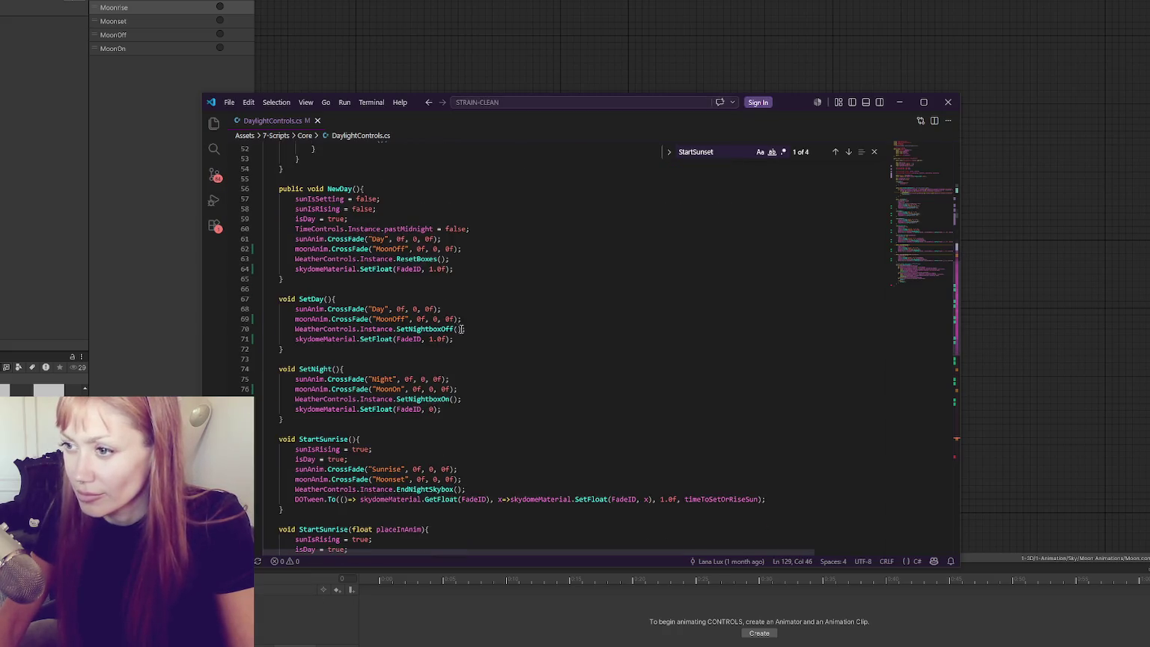
click(420, 210)
click(485, 237)
scroll(485, 236, down, 2)
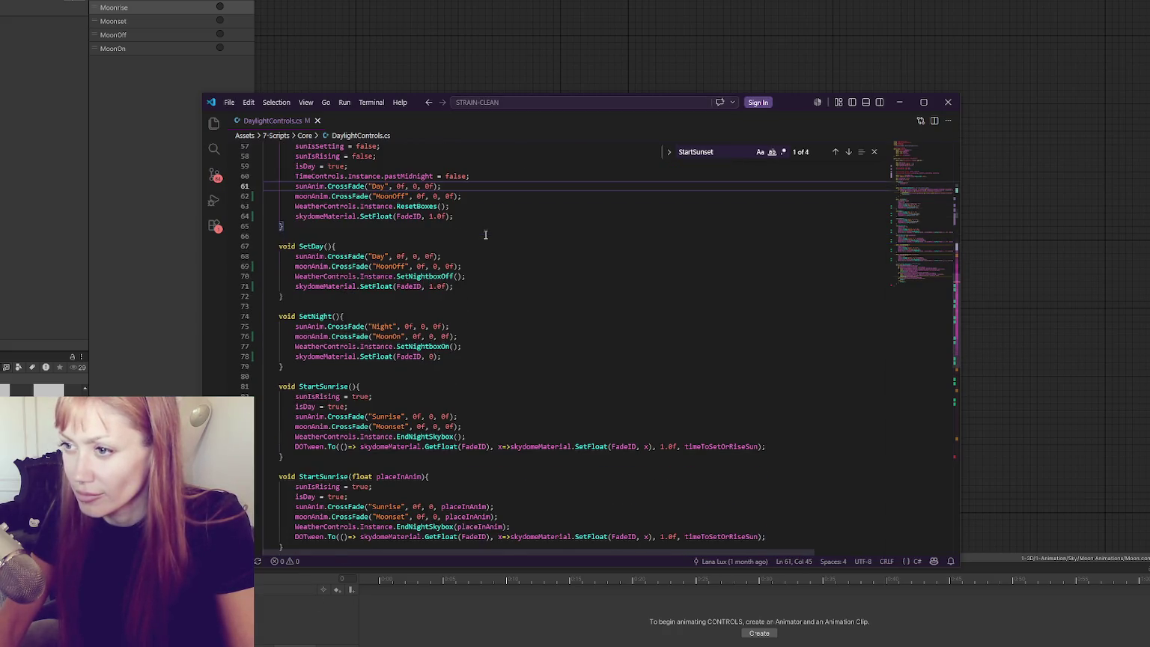
scroll(450, 166, up, 1)
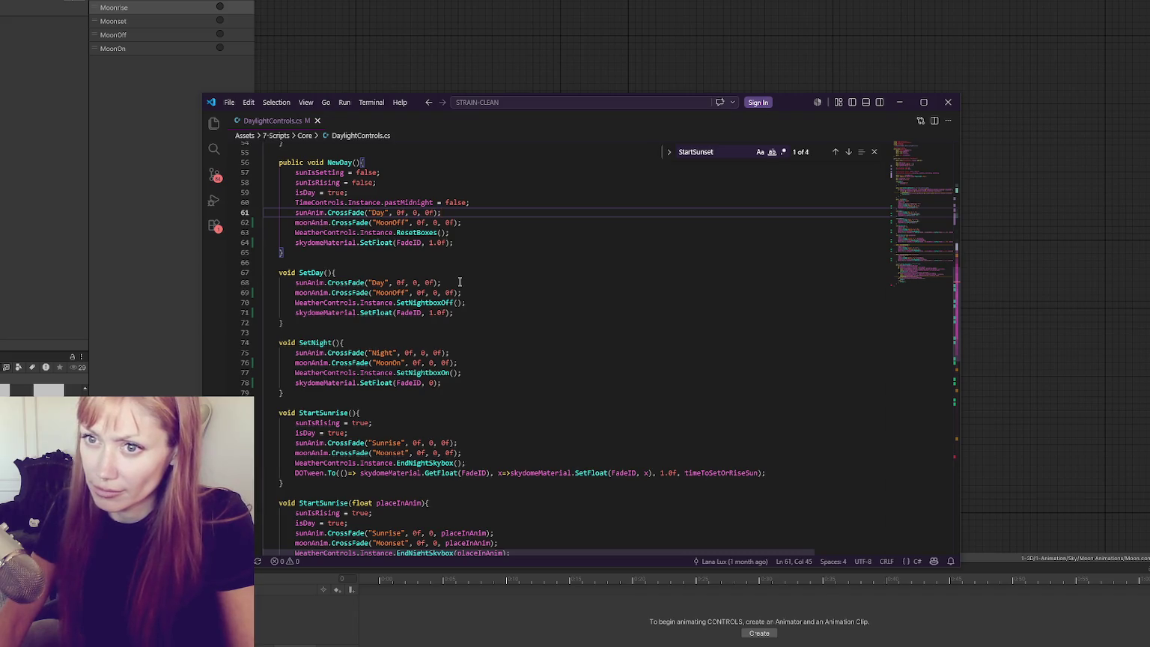
Check the Unity moon animator, then return to the field declarations and place the cursor at the FadeID line.
click(141, 198)
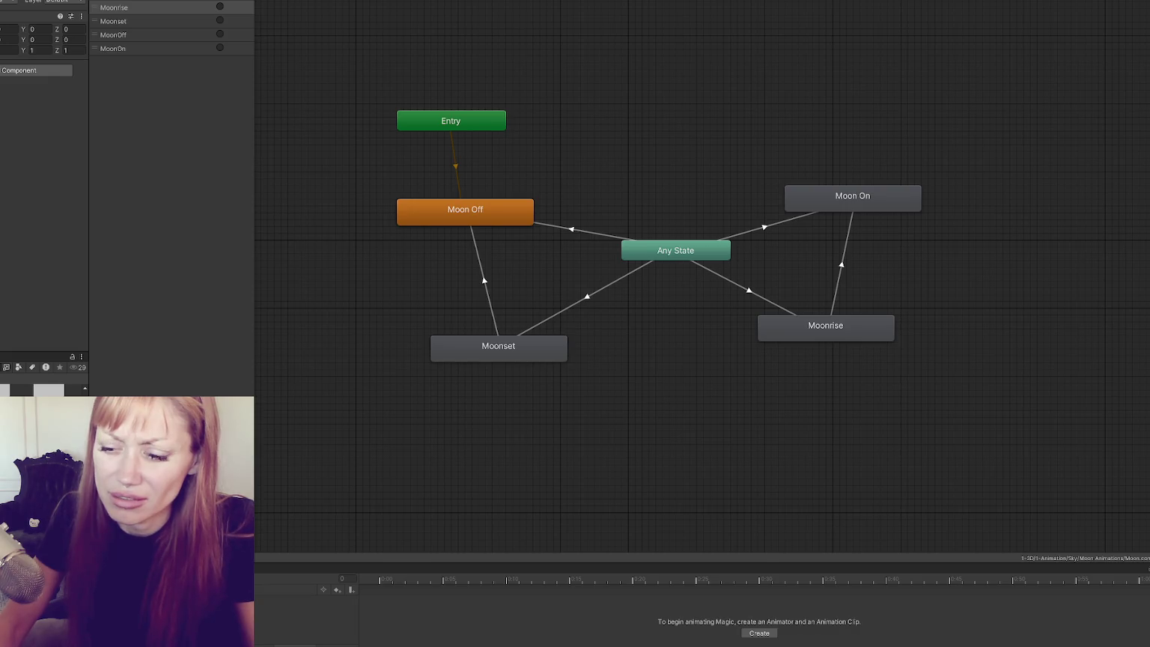
key(alt+Tab)
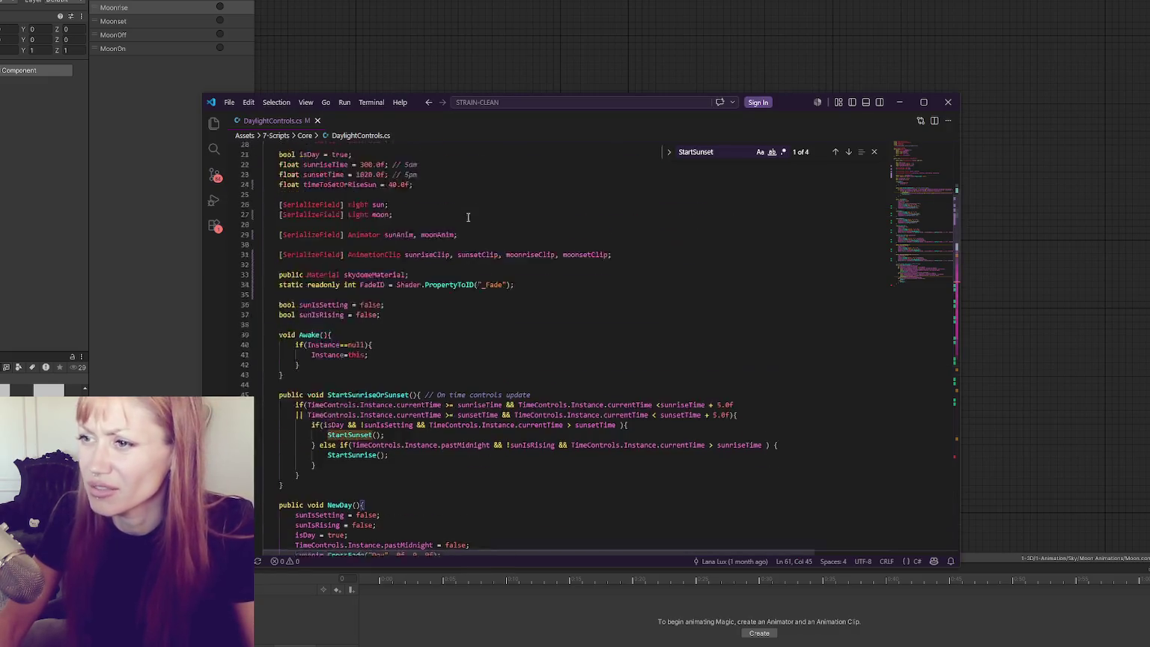
scroll(469, 218, up, 5)
scroll(465, 235, down, 4)
click(540, 308)
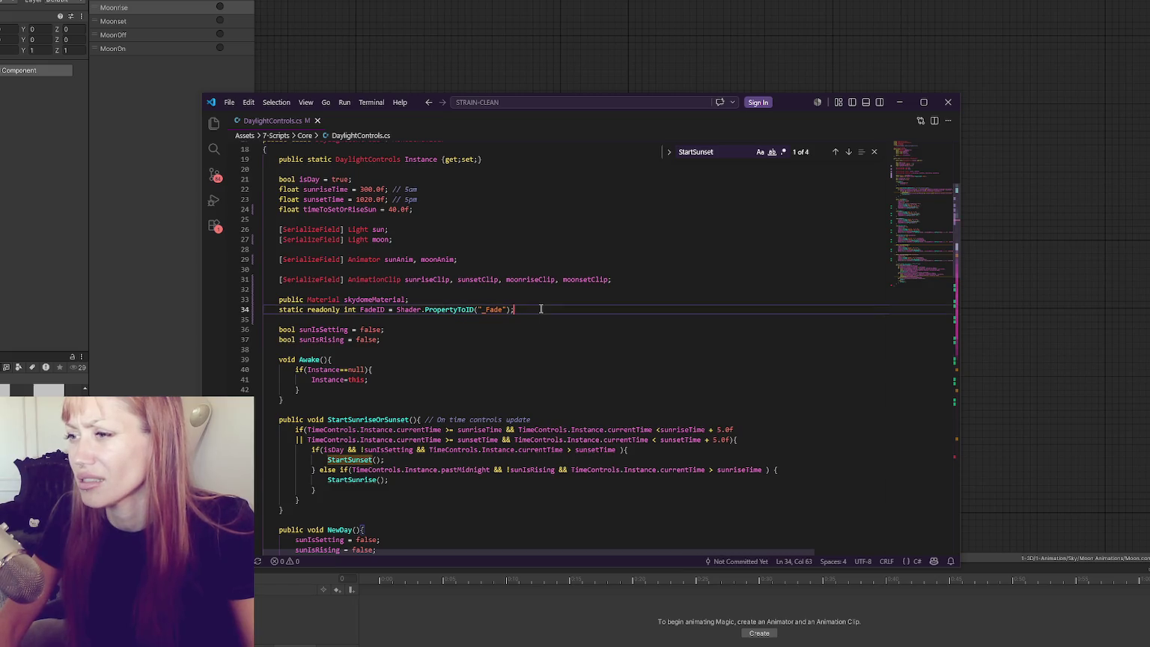
Below the sunIsRising field, start a List<String> sunAnim = new(){ declaration.
click(529, 341)
click(560, 295)
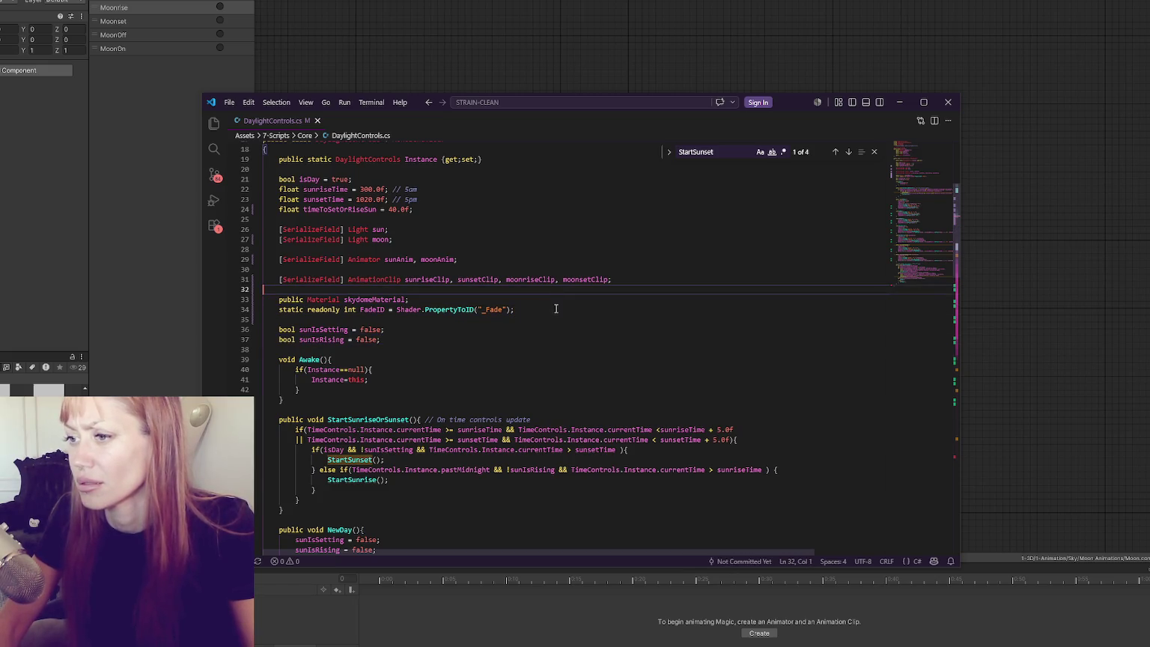
click(534, 327)
click(537, 340)
key(Return)
key(Return)
key(Return)
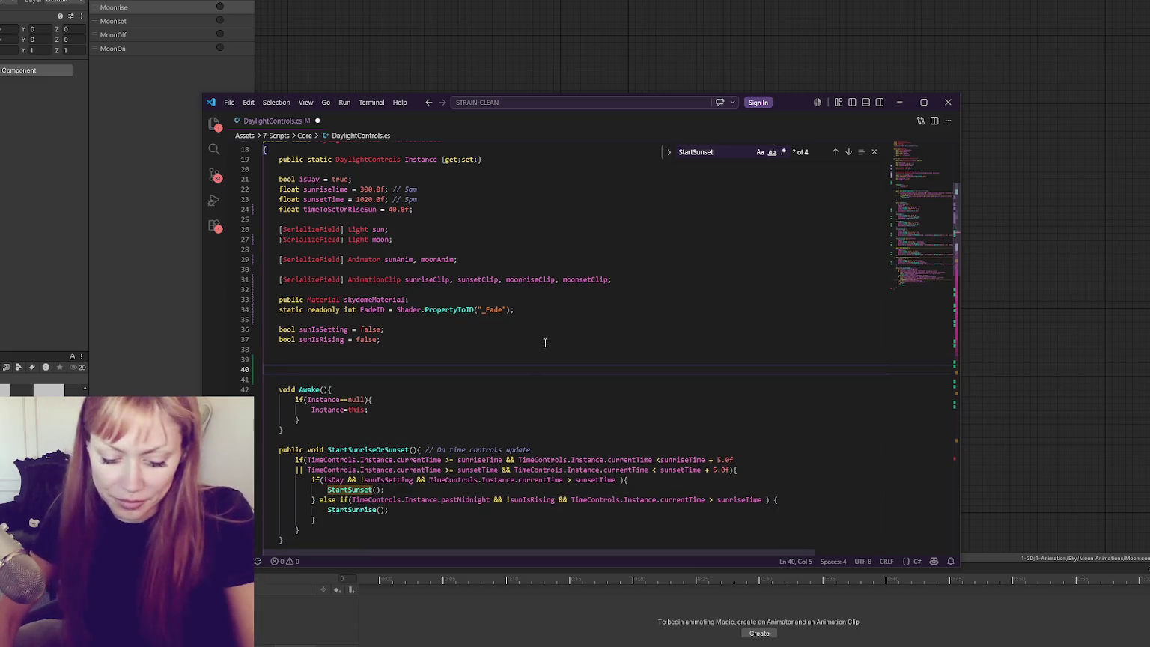
text(bList<)
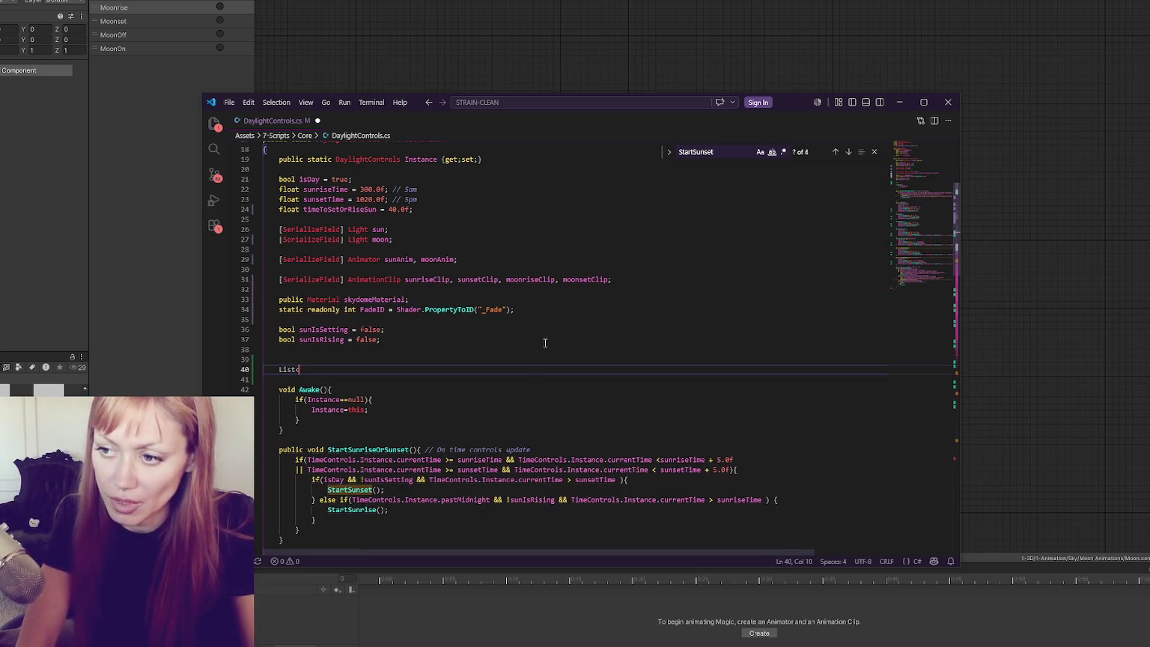
text(String>)
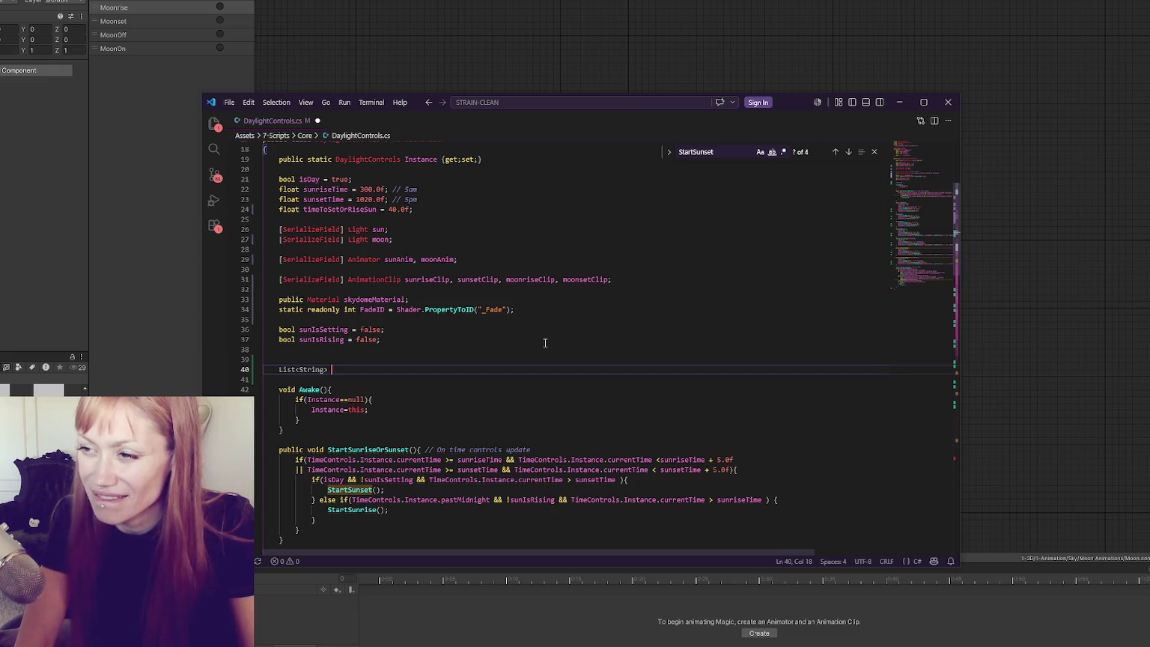
text(weather)
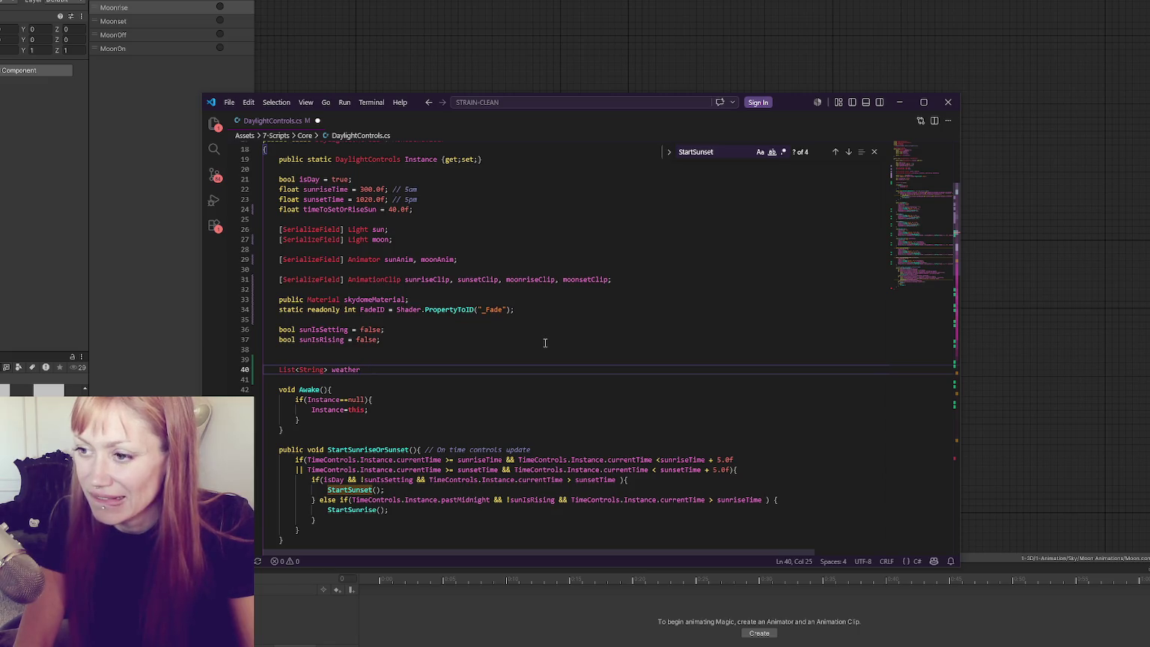
key(BackSpace)
key(BackSpace)
key(BackSpace)
key(BackSpace)
key(BackSpace)
key(BackSpace)
key(BackSpace)
text(sun)
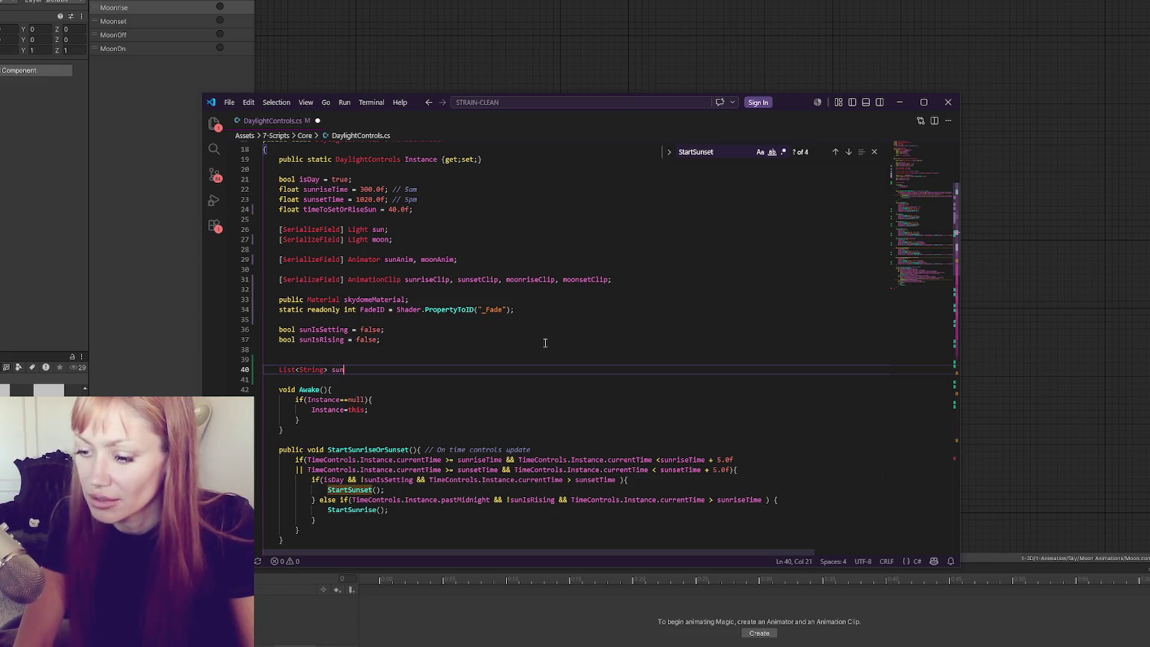
text(Anim )
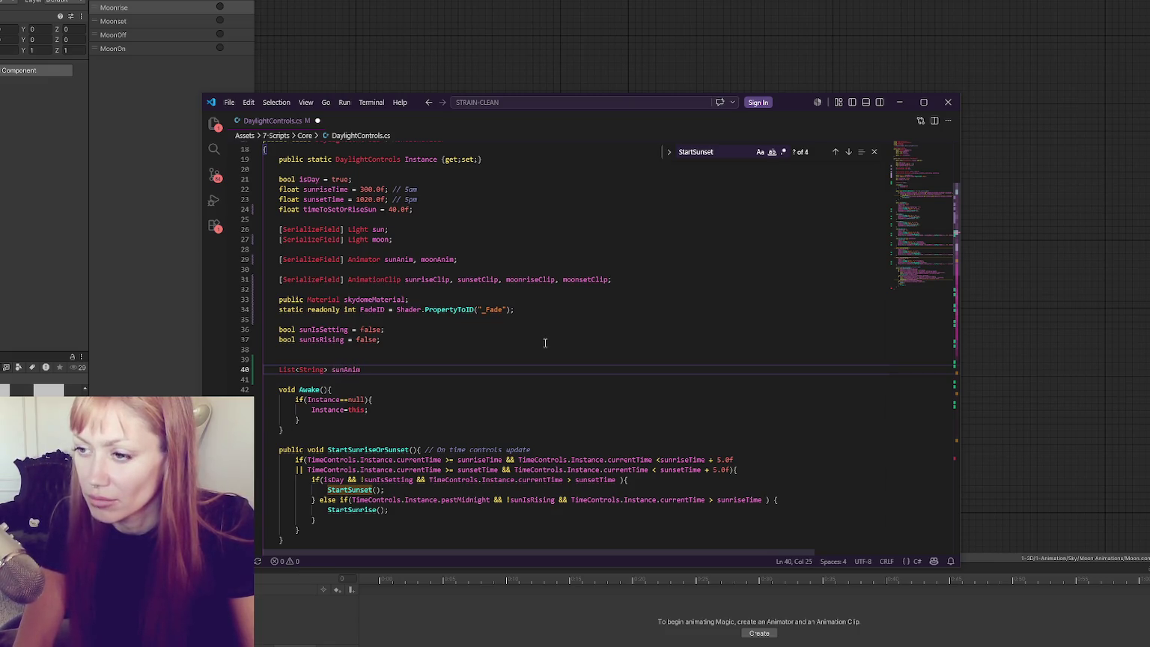
text(= new(){)
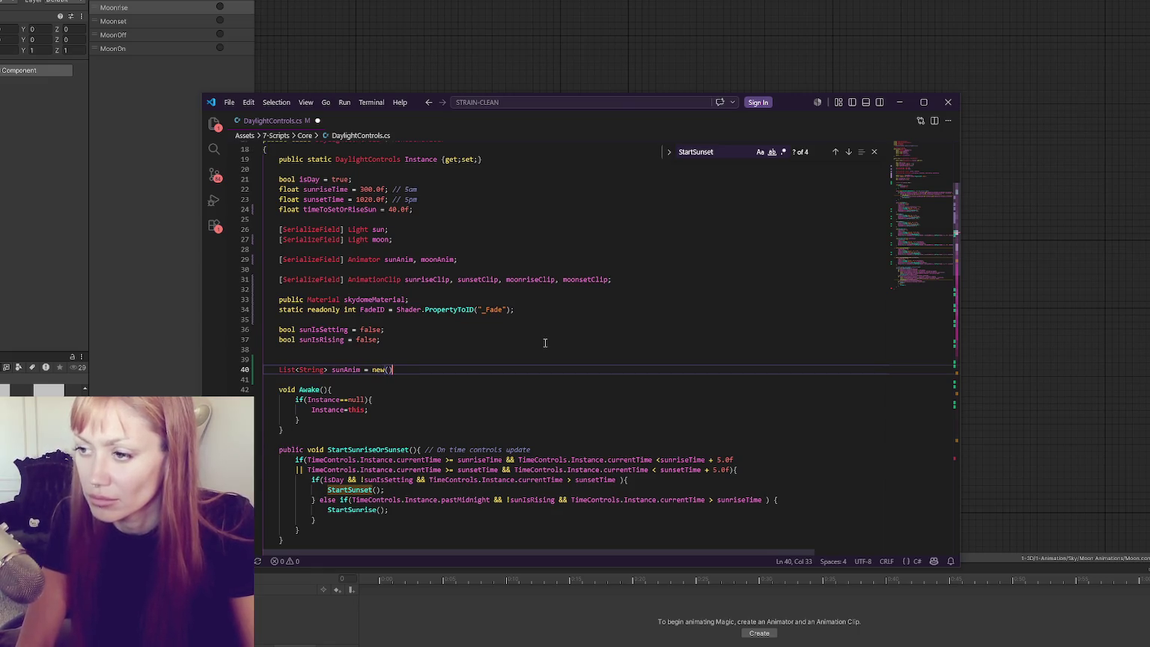
Fill the sunAnim initializer with four empty strings and close it with a brace.
key(Return)
text("", "", "", "")
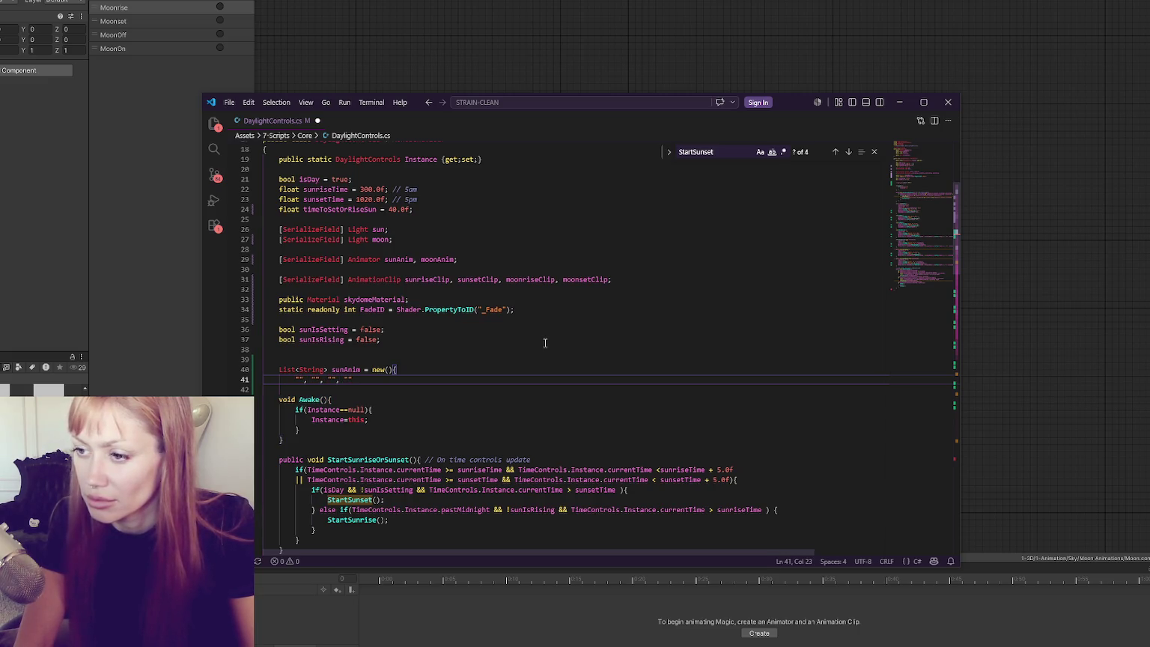
key(Return)
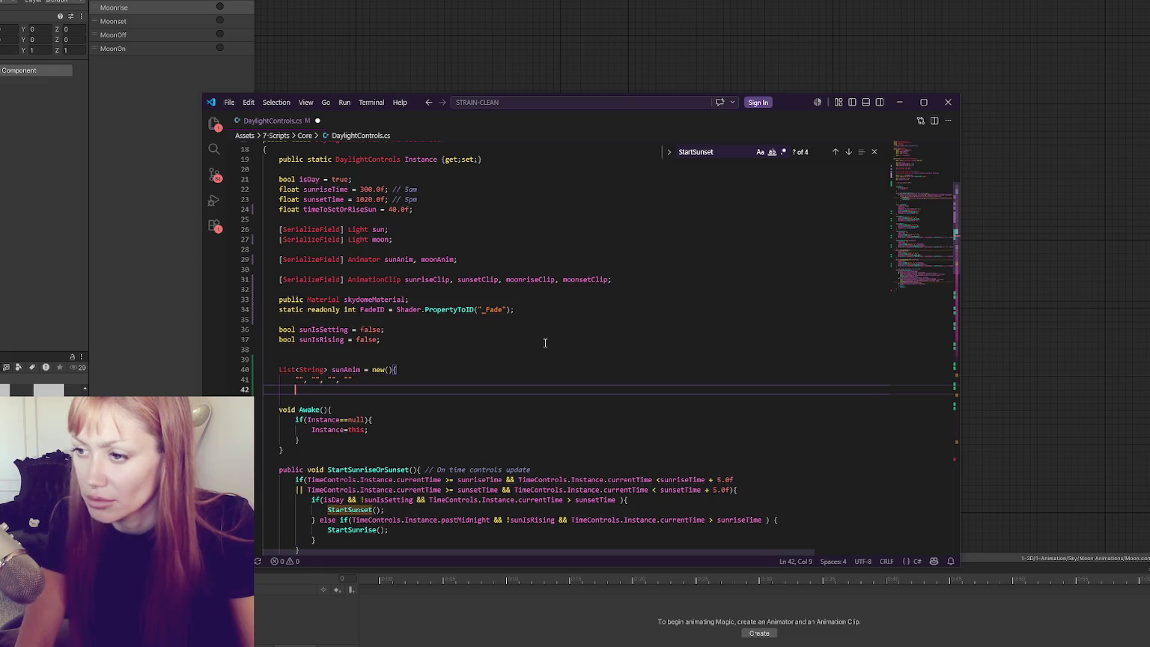
key(BackSpace)
text(})
key(Return)
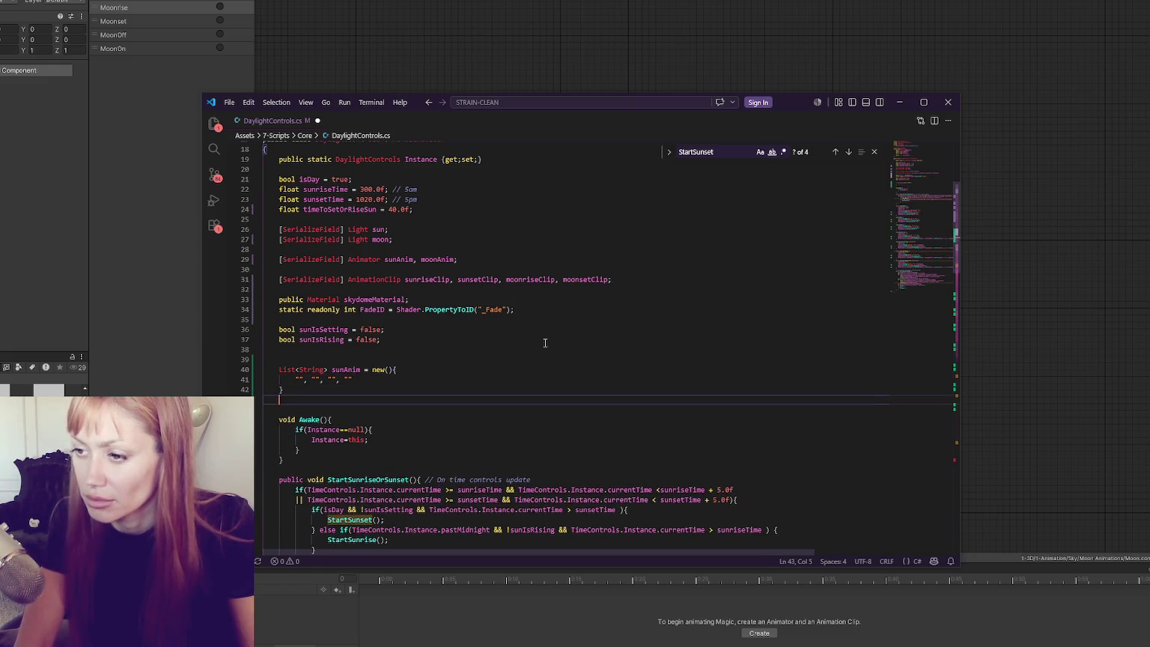
scroll(545, 344, down, 2)
Select sunAnim to highlight its uses throughout DaylightControls.cs.
double_click(349, 316)
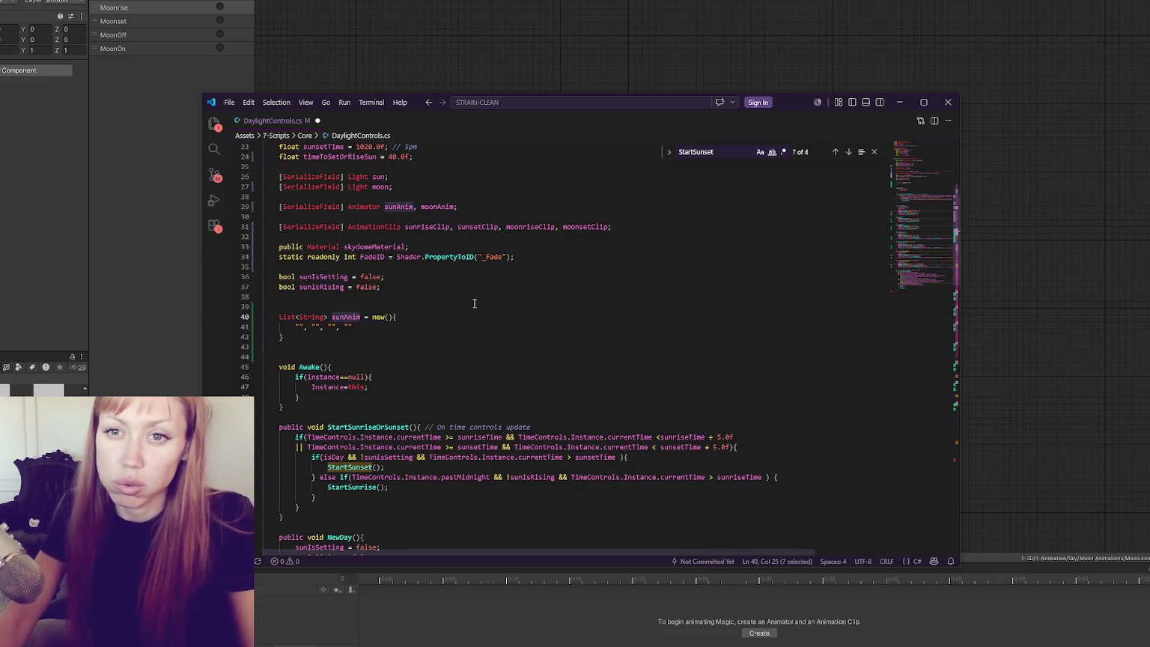
click(406, 364)
scroll(406, 364, down, 6)
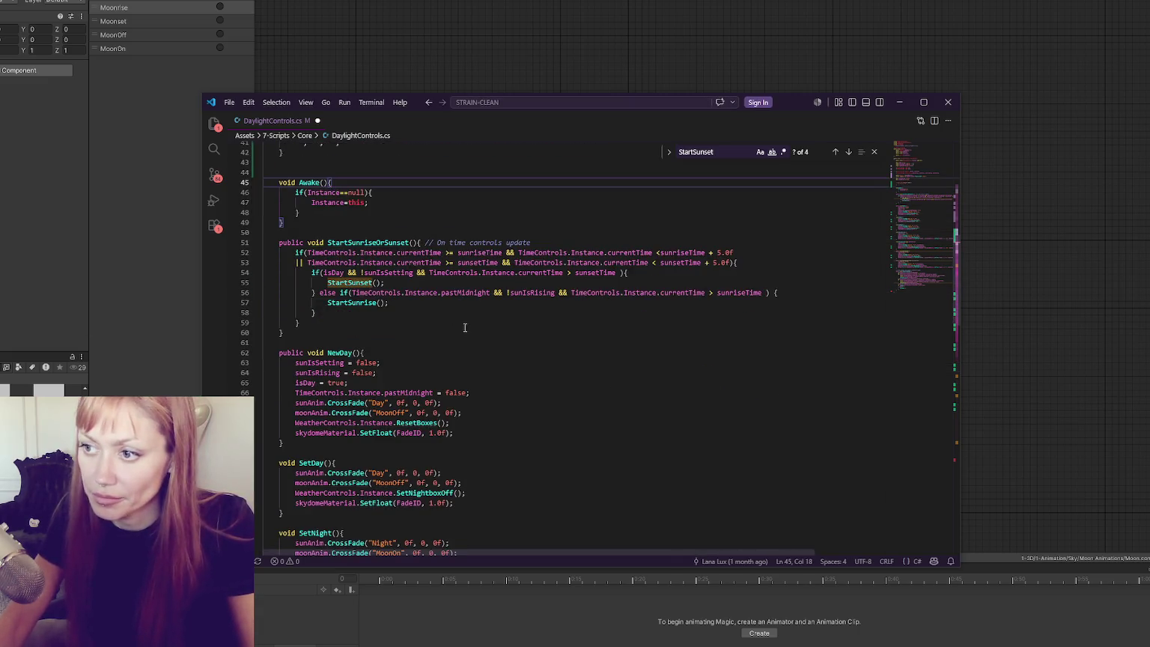
scroll(458, 318, up, 3)
double_click(346, 239)
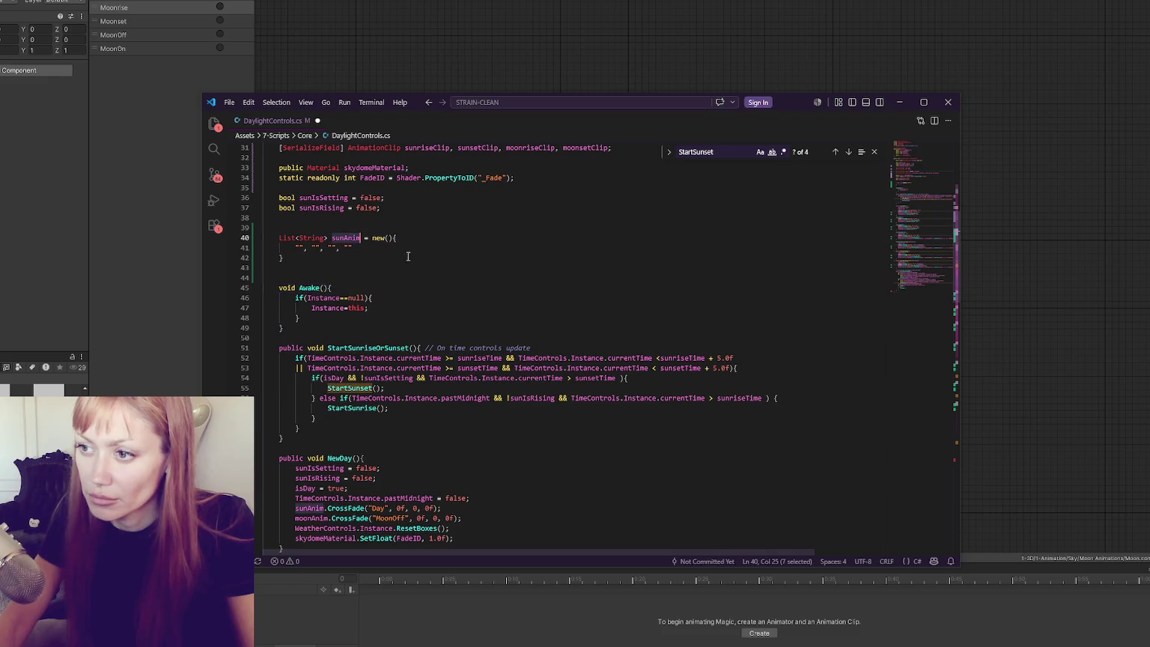
scroll(491, 276, down, 6)
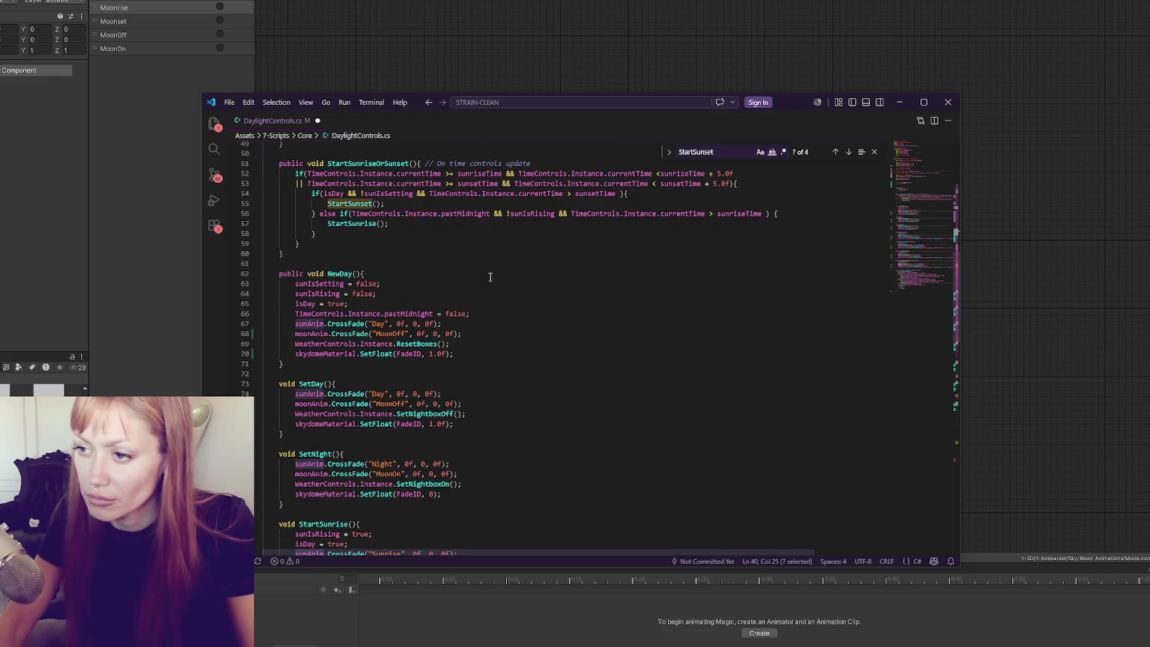
scroll(491, 277, up, 6)
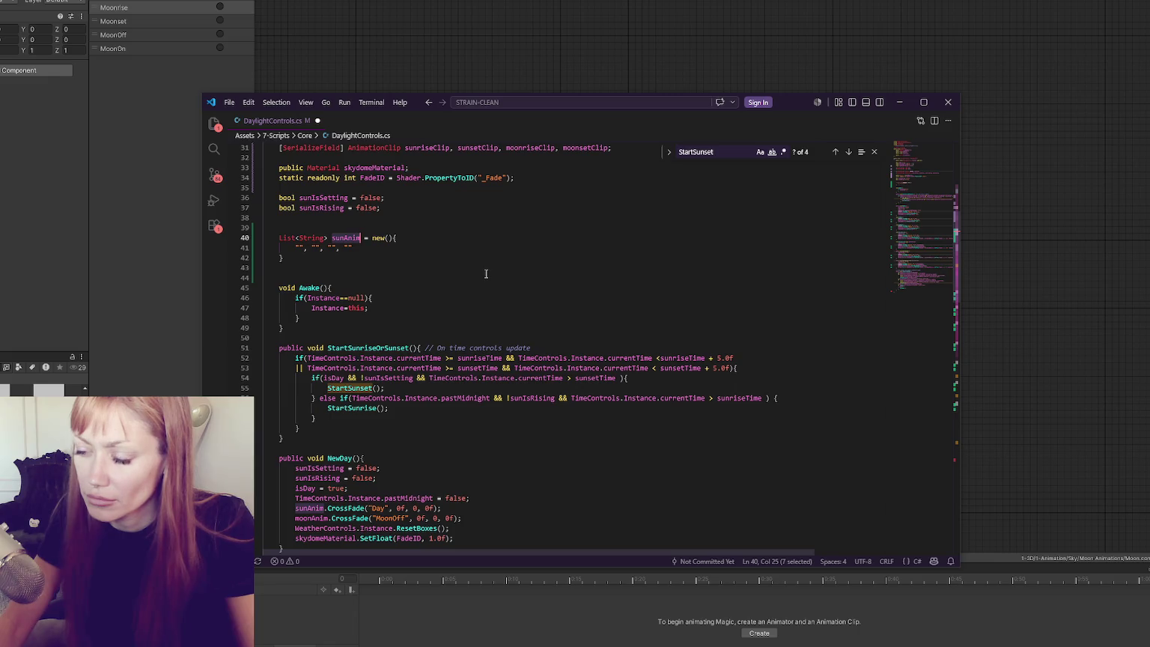
Insert a new line after 'pastMidnight = false;' in NewDay and begin typing string.
scroll(487, 274, down, 3)
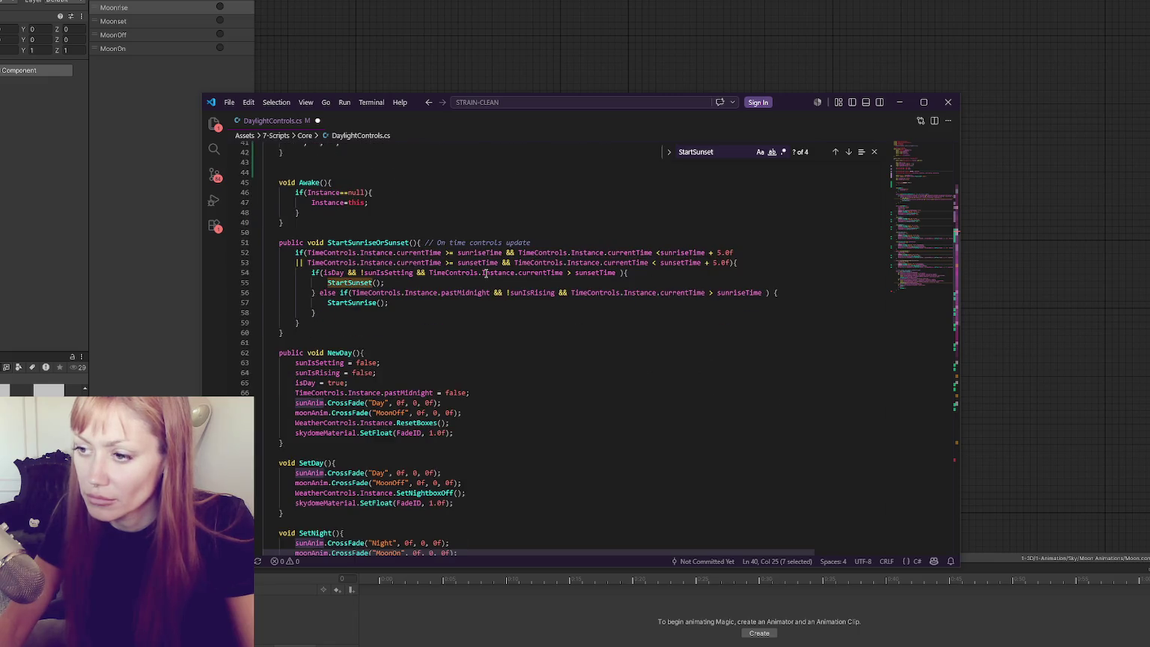
click(492, 391)
key(Return)
text(s)
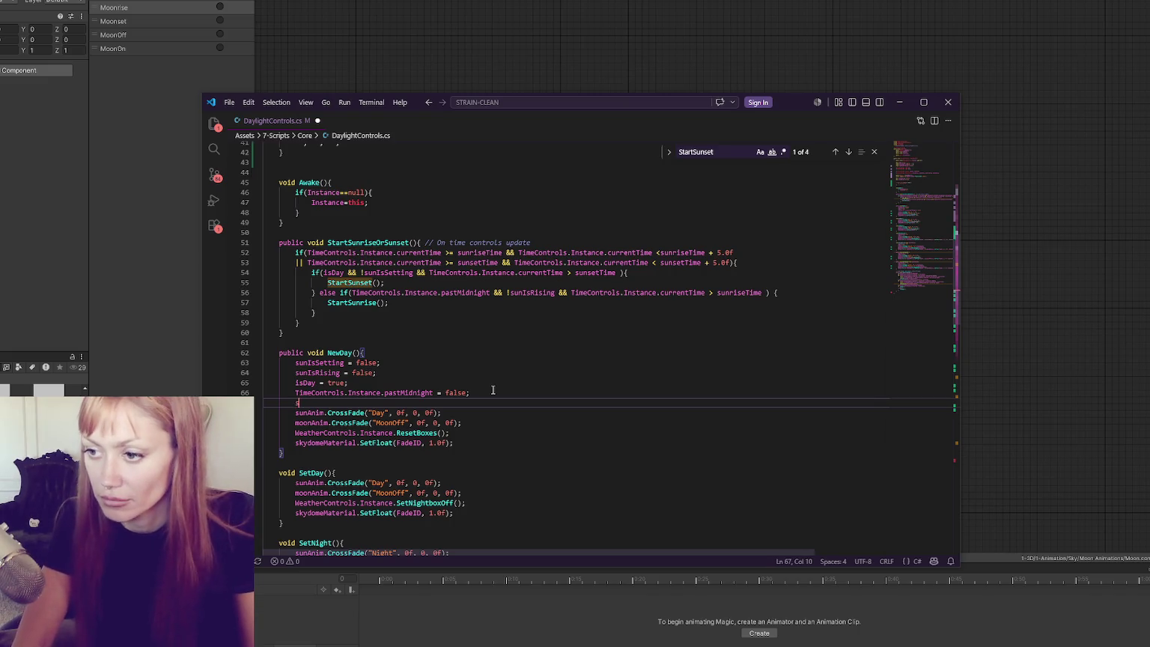
text(tring)
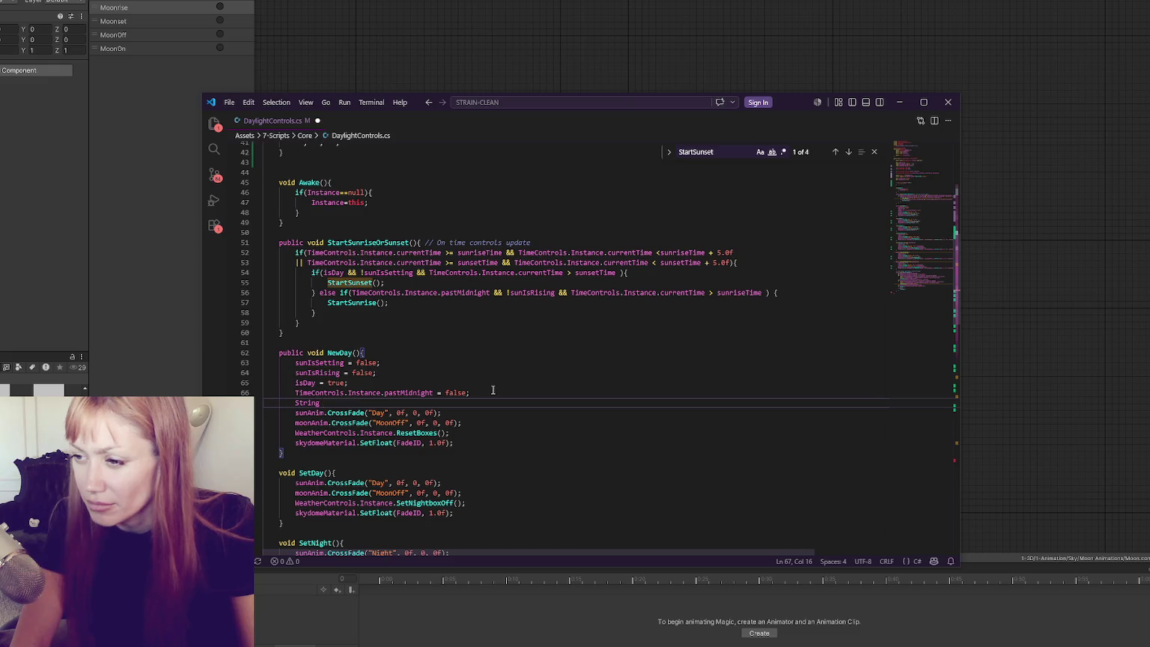
Complete String dayAnim = "Day"; in NewDay and begin an if(sunAnim condition below it.
text(ayAnim = "Day";)
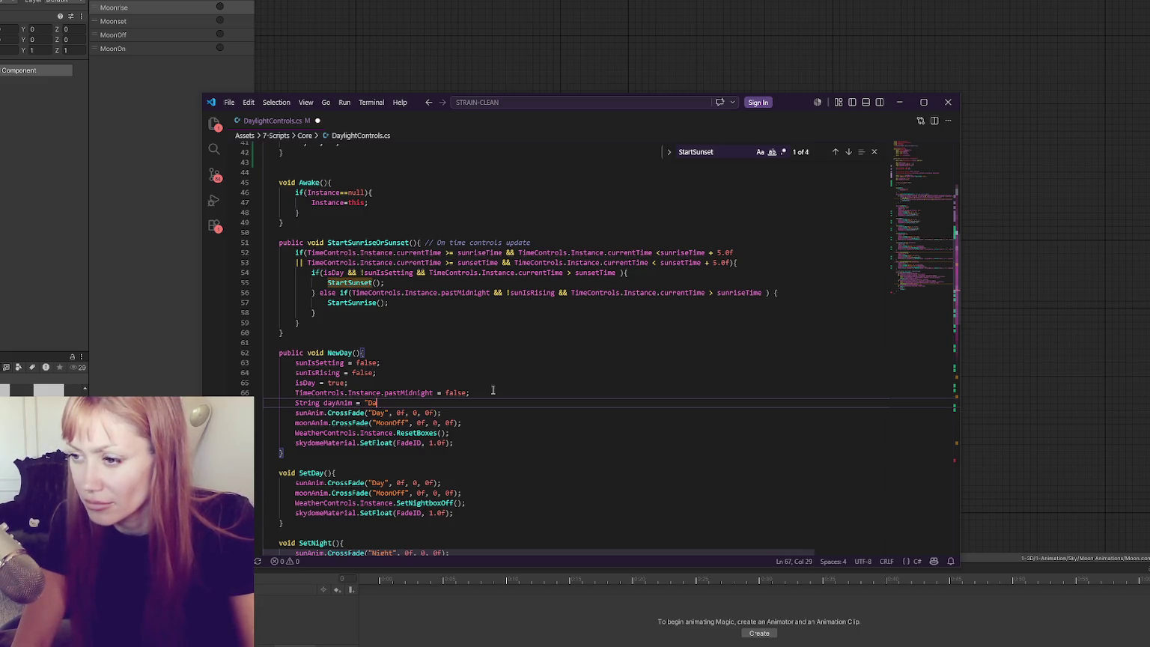
text(m = "Day")
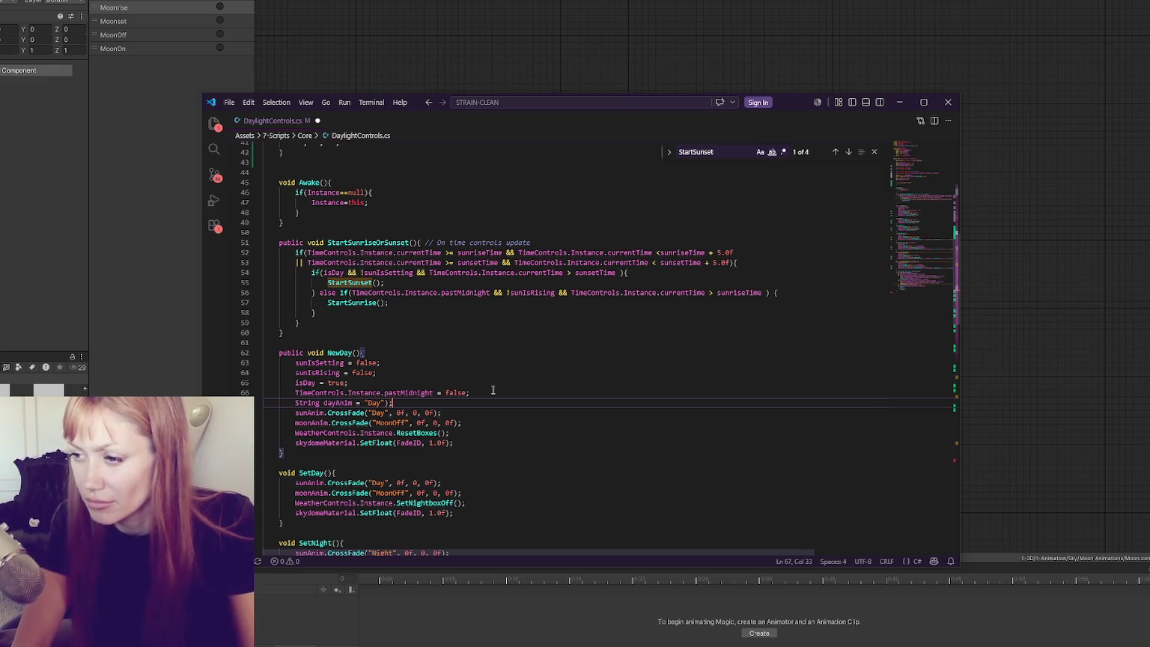
text(;)
key(Return)
text(if()
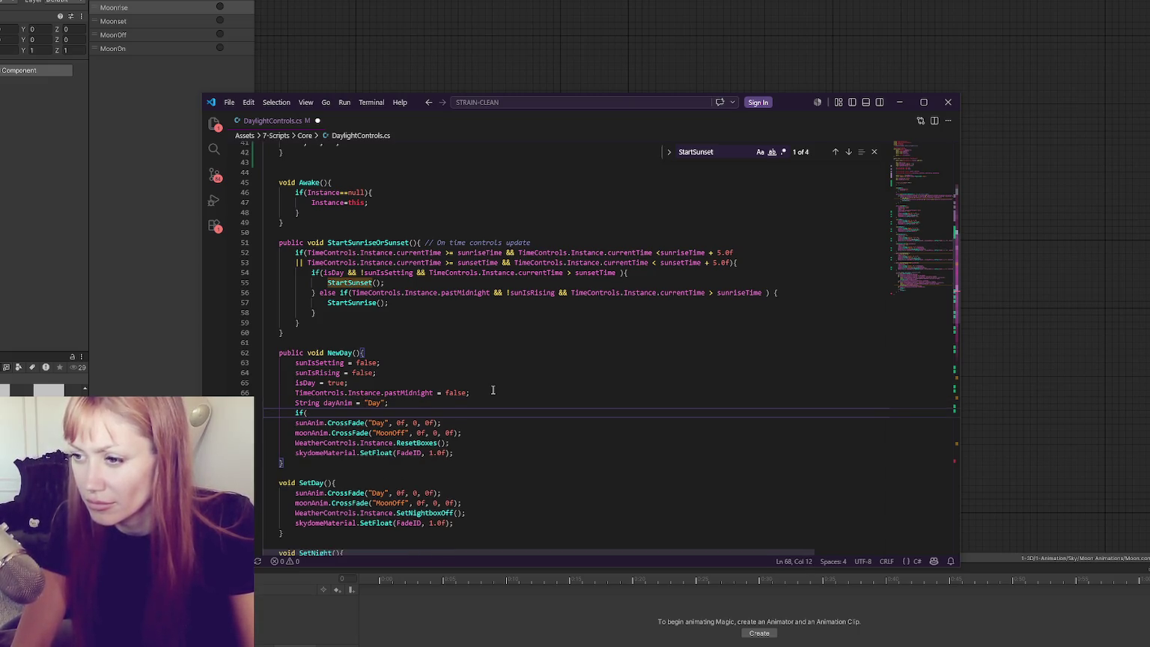
text(sunAnim)
scroll(493, 390, up, 5)
Rename the sunAnim list declaration to sunAnimPerWeather.
click(366, 290)
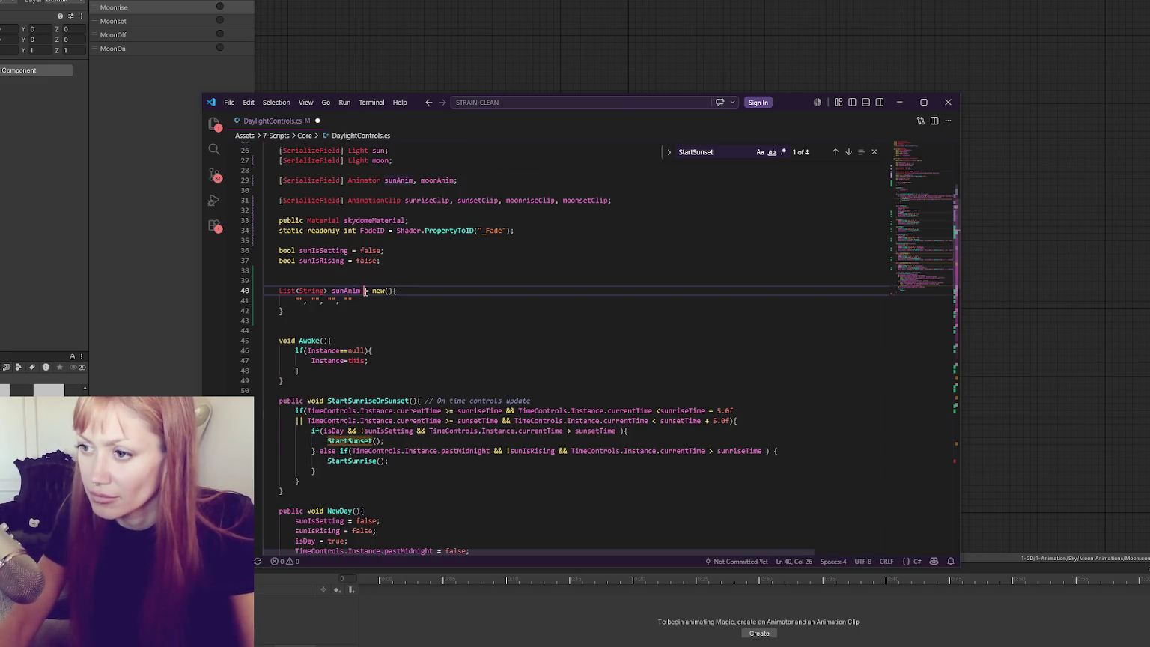
key(Left)
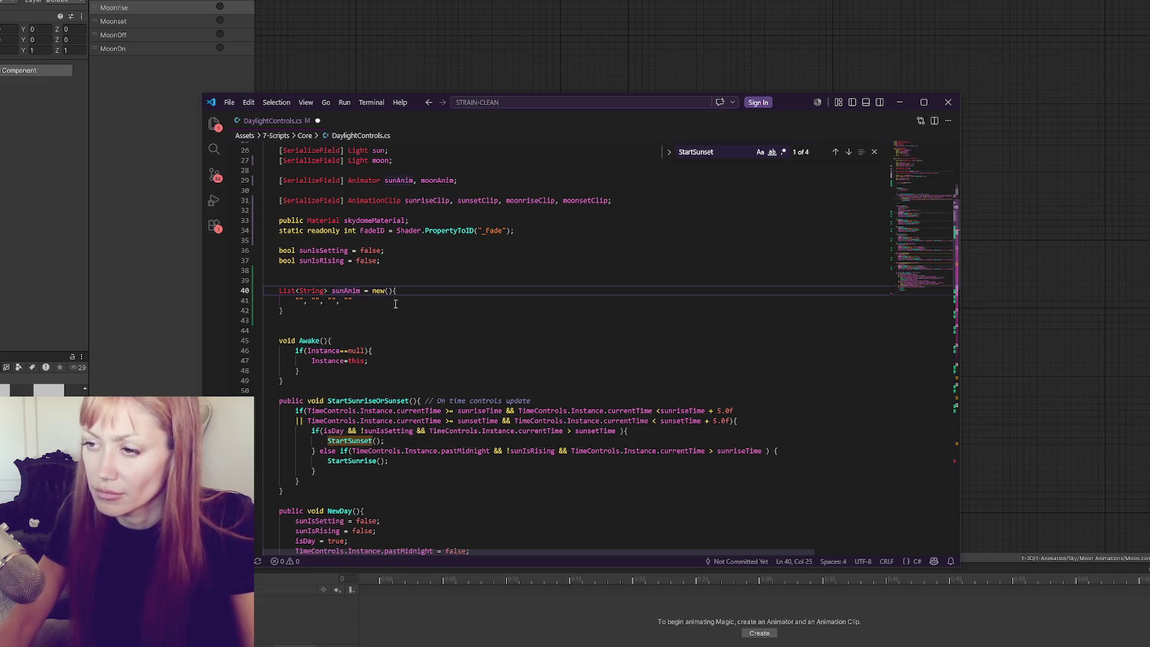
text(sunAnimP)
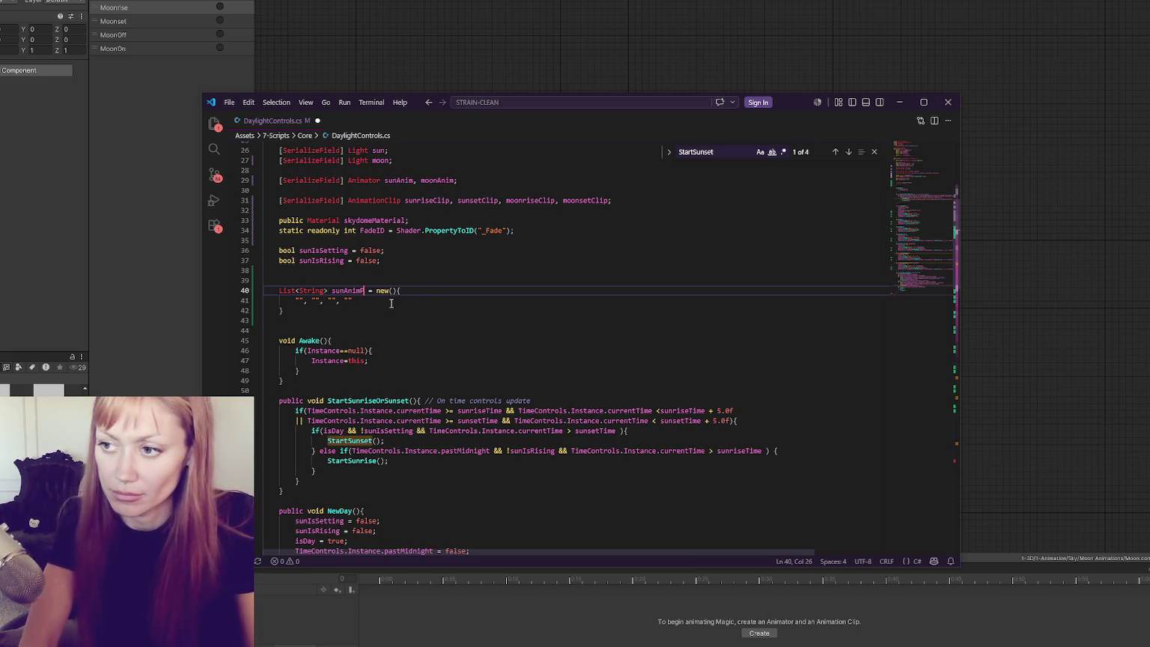
text(erWeather)
key(ctrl+d)
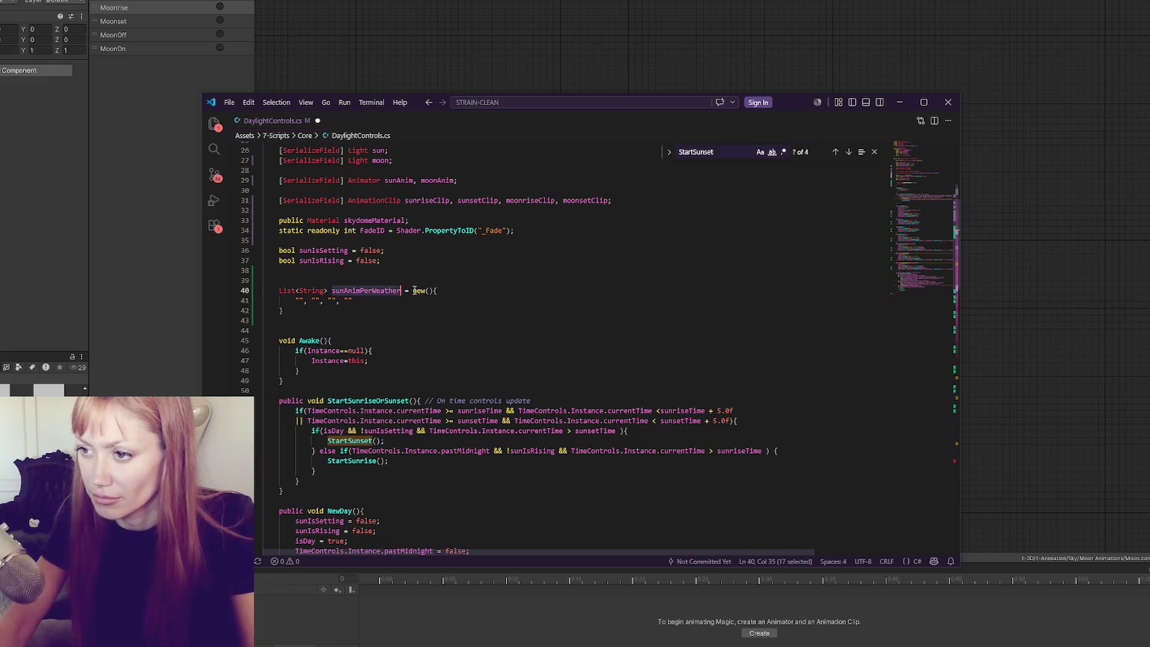
scroll(367, 333, down, 6)
Change the if condition to index sunAnimPerWeather, and rename dayAnim to currentDayAnim.
double_click(337, 376)
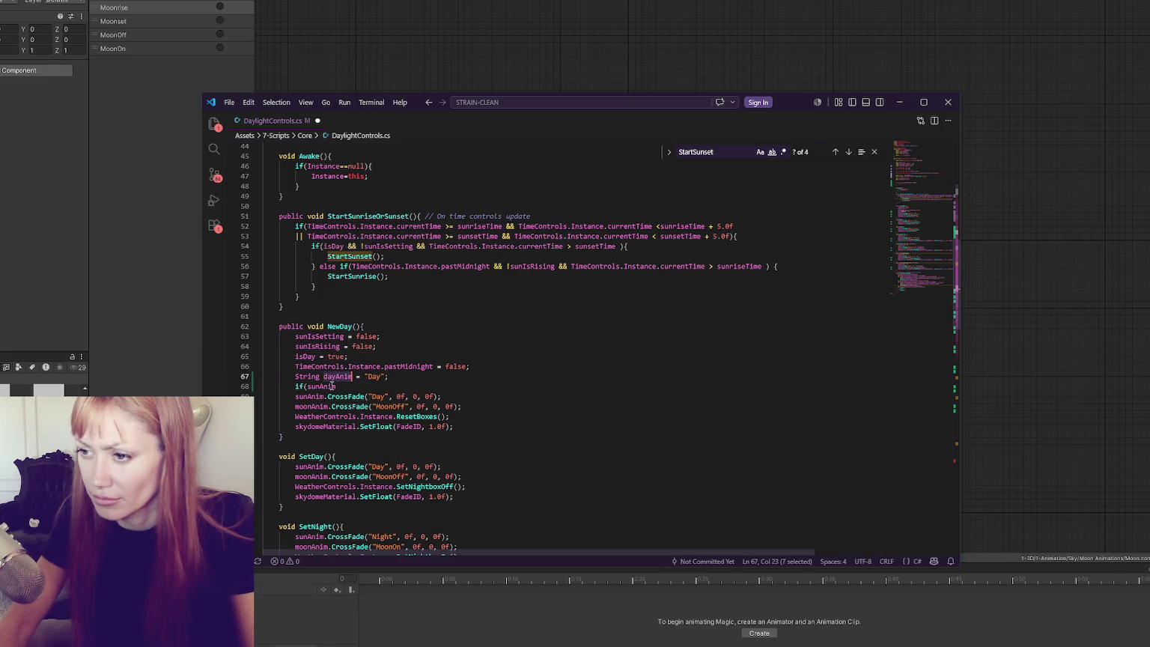
double_click(334, 386)
key(Right)
text(PerWeather)
double_click(328, 376)
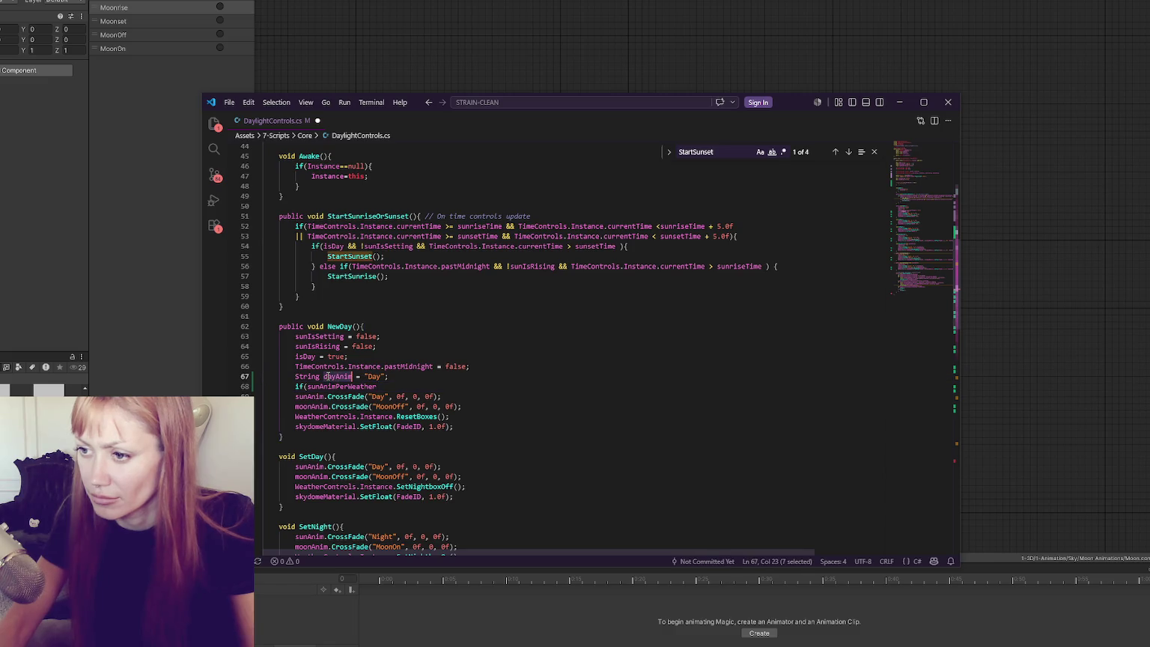
text(current)
text(DayAnim)
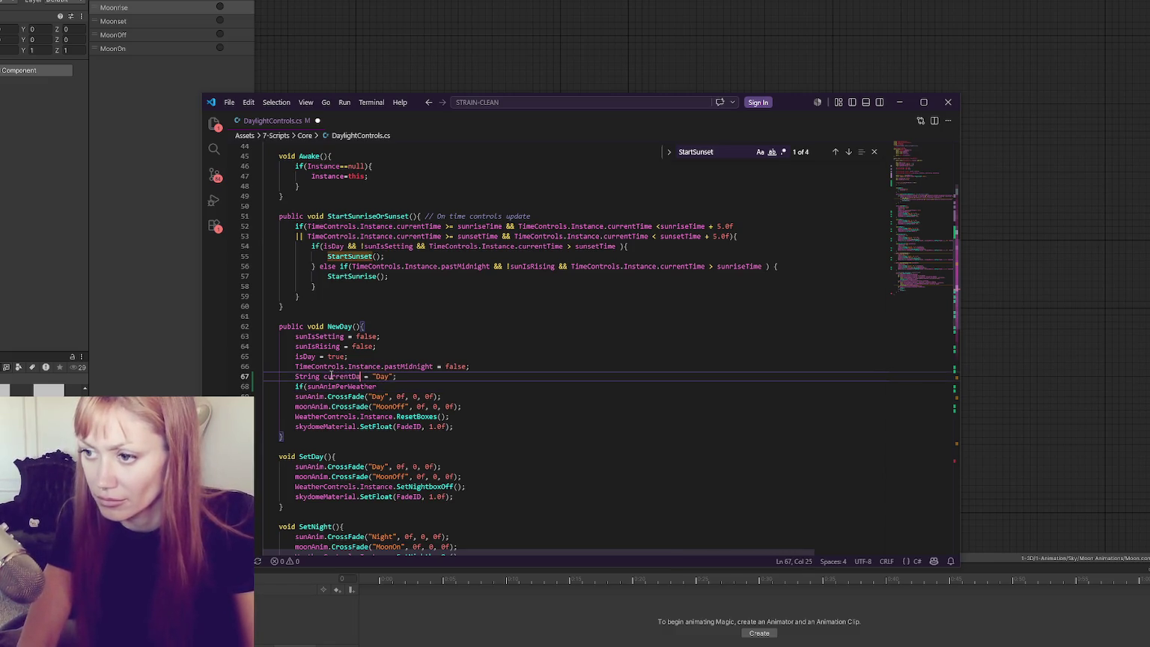
click(388, 386)
text())
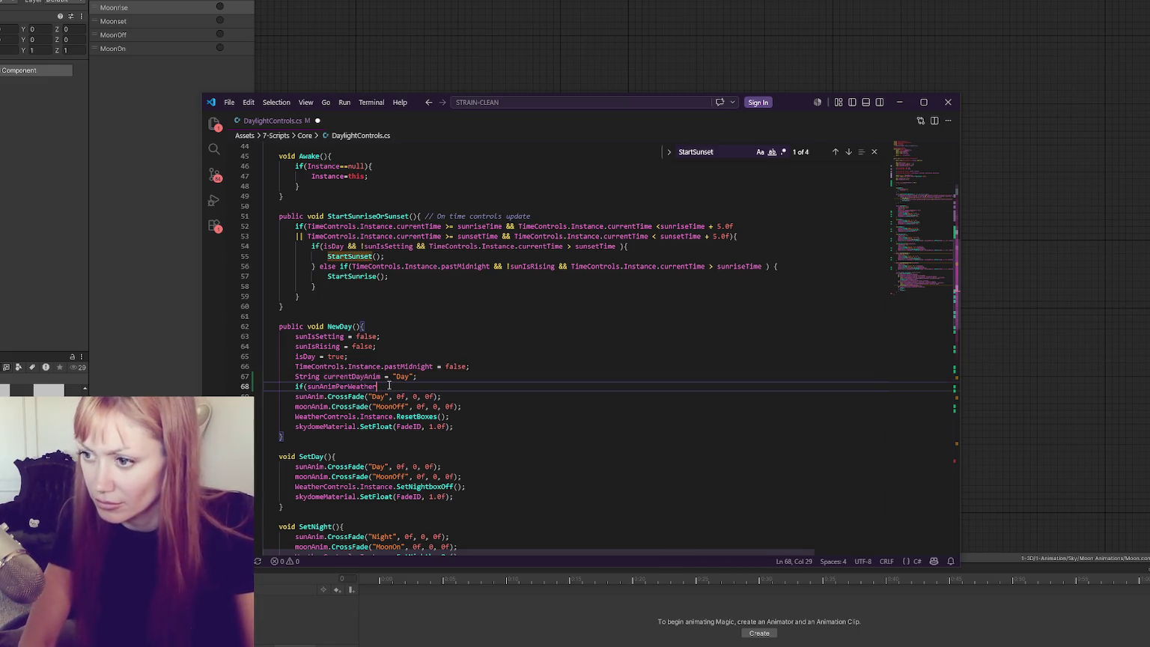
text(])
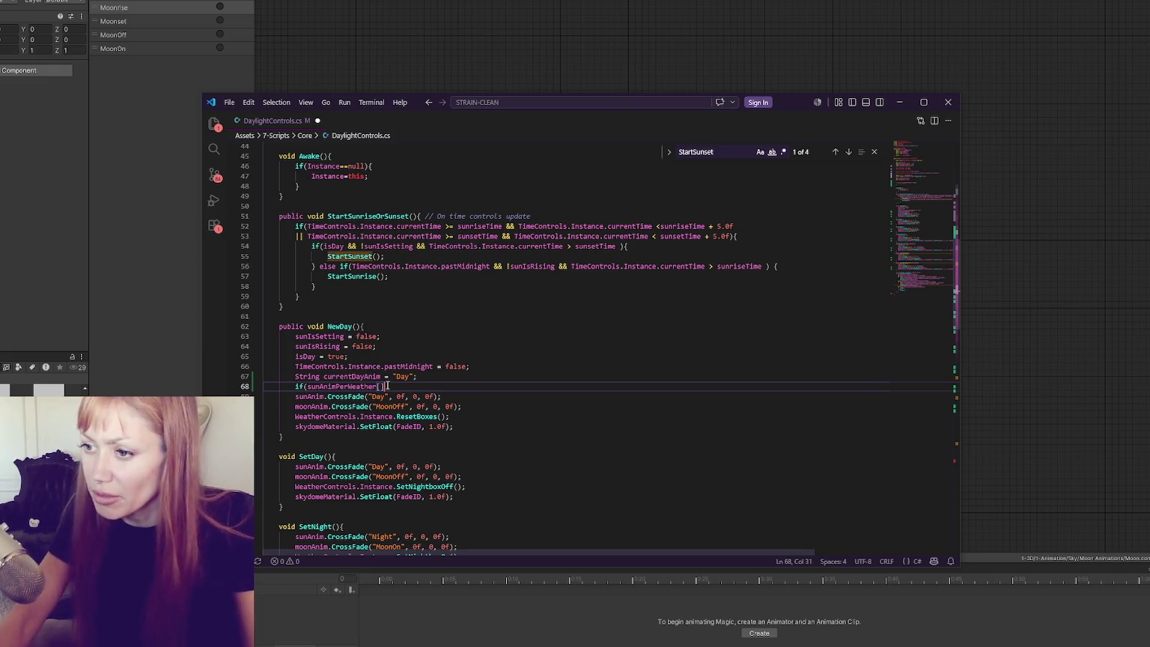
drag(412, 386, 439, 379)
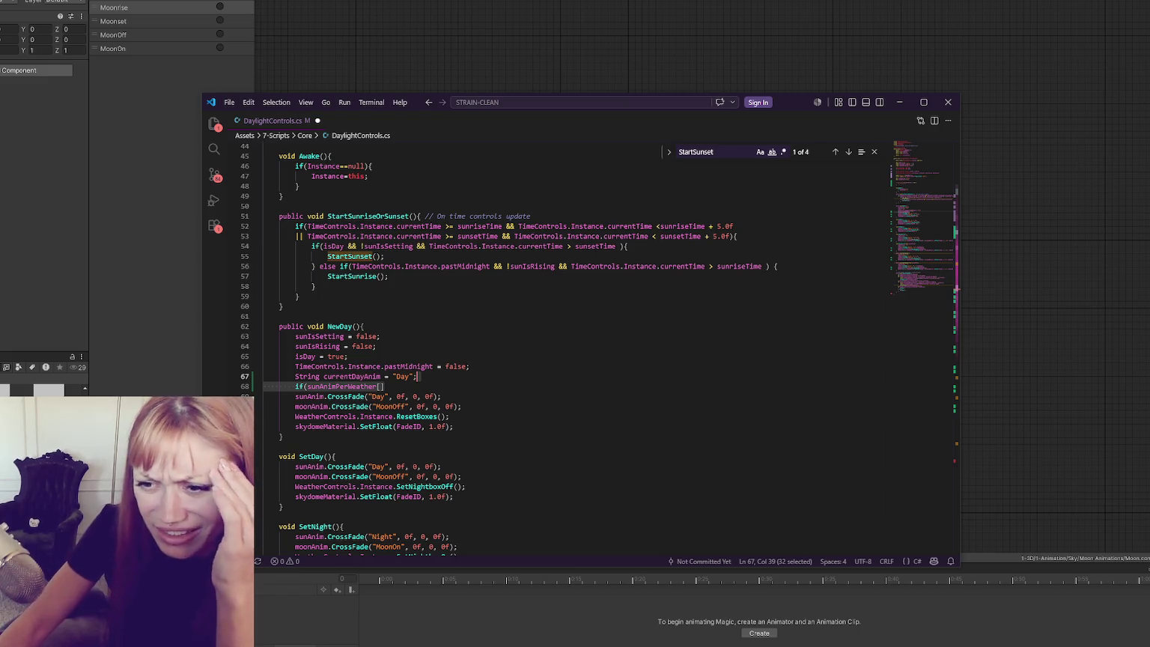
key(alt+Tab)
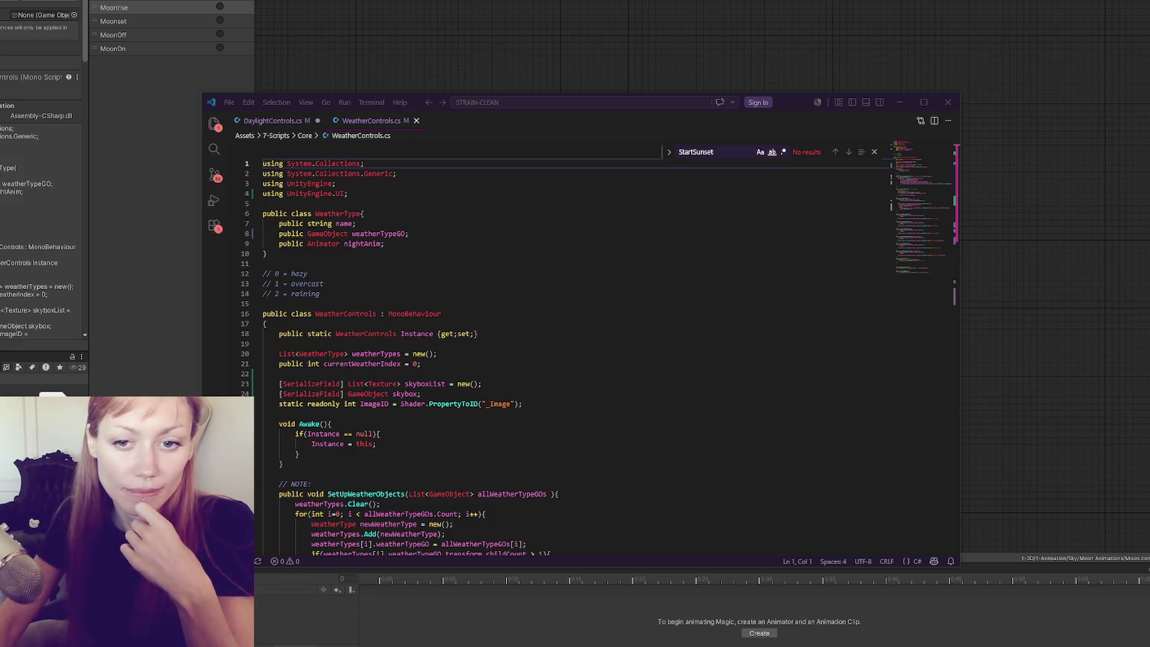
Add a '// 3 = magical' comment below the raining weather comment in WeatherControls.cs.
click(495, 336)
scroll(498, 322, down, 5)
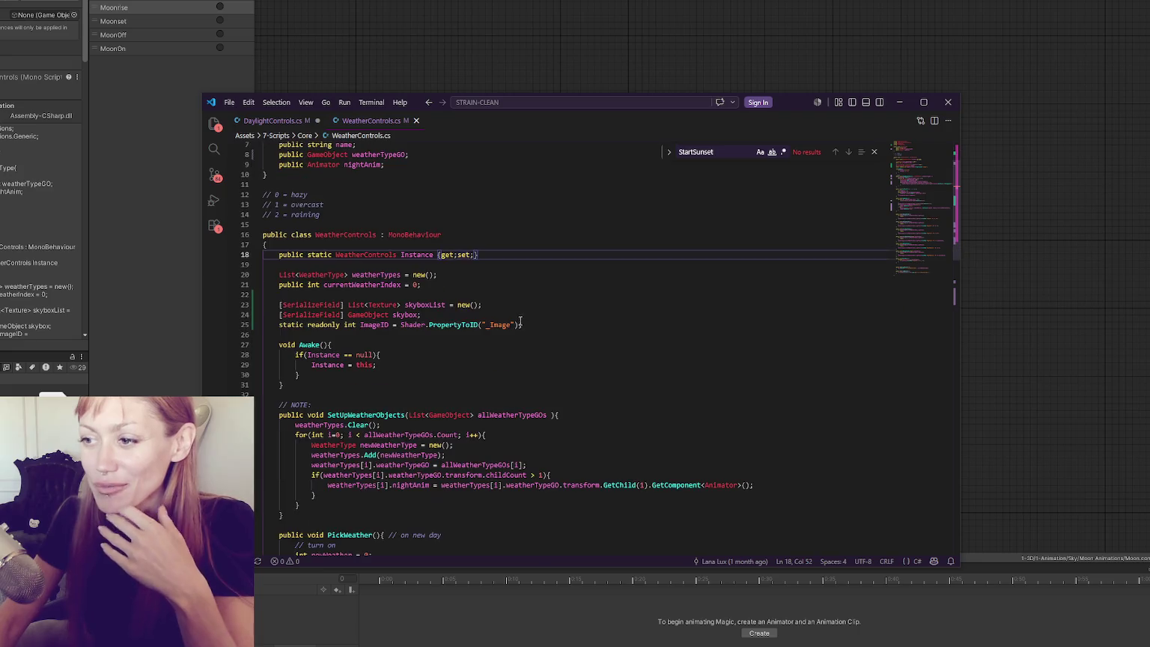
click(500, 263)
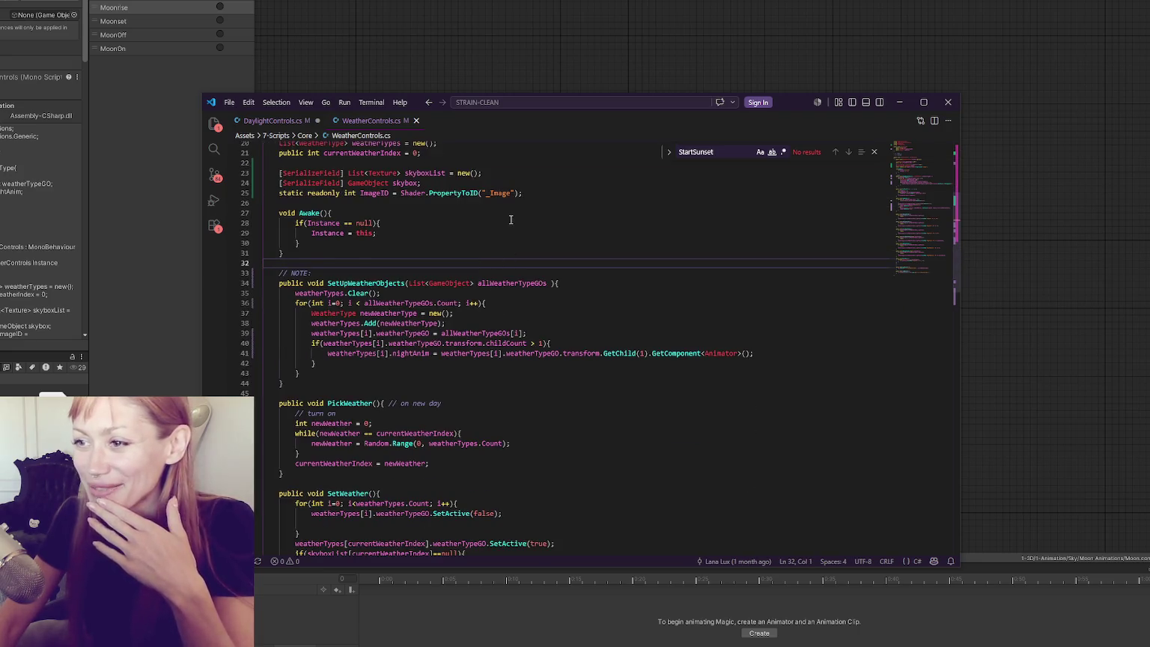
scroll(517, 219, down, 2)
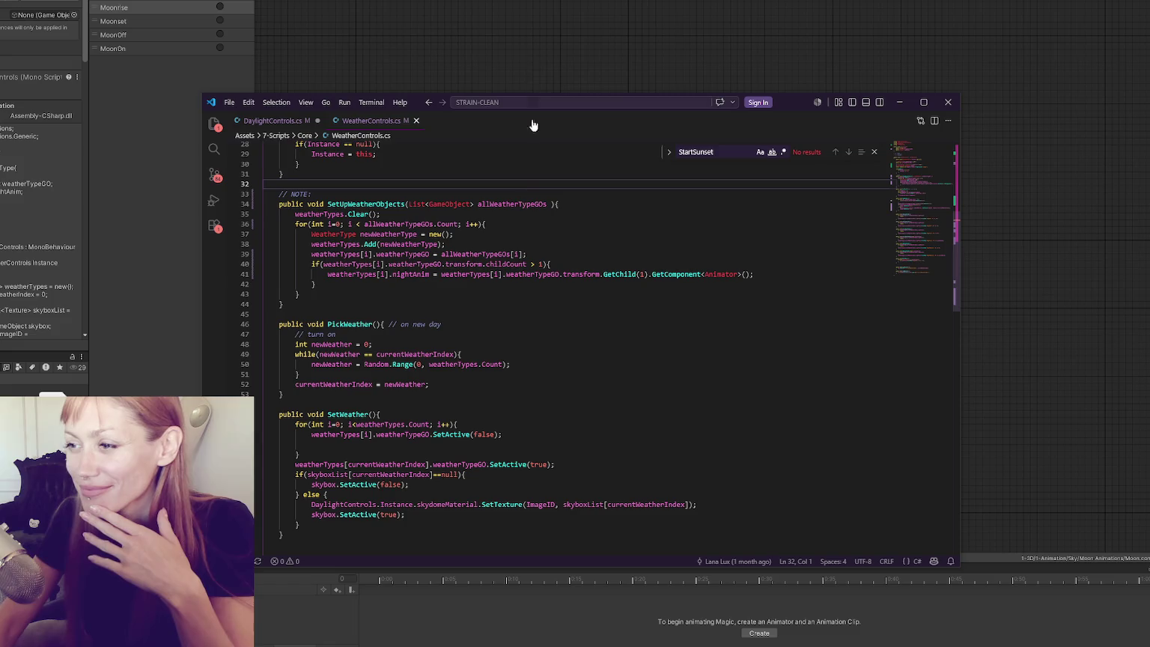
drag(789, 102, 728, 35)
scroll(433, 155, down, 2)
click(433, 154)
scroll(562, 164, up, 4)
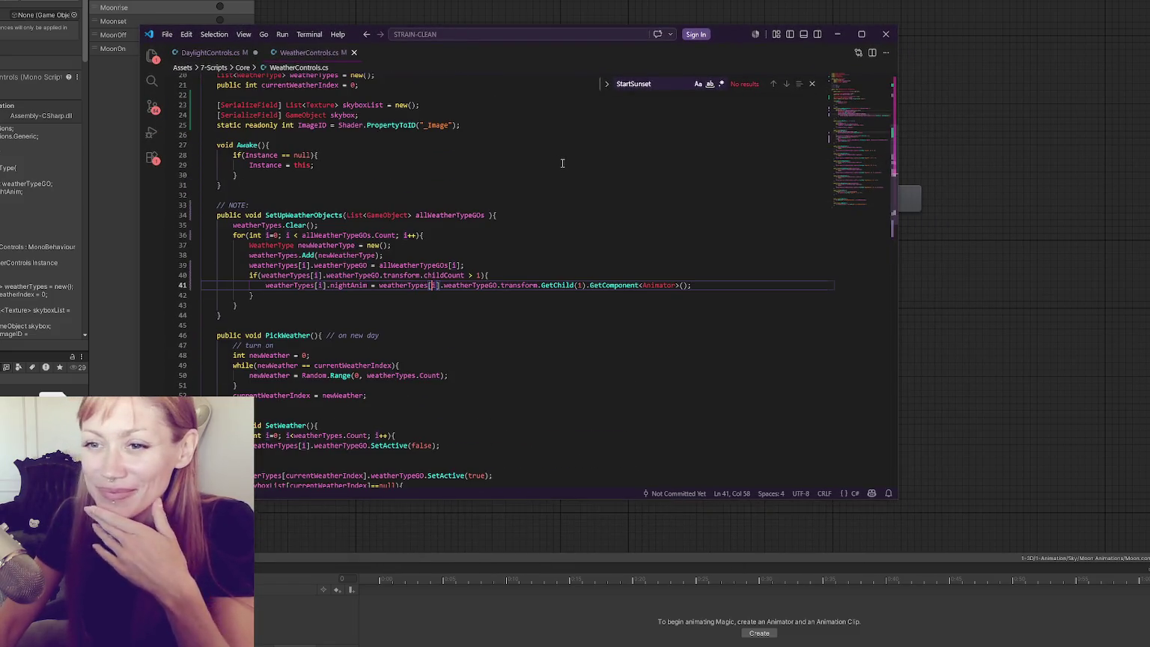
scroll(562, 164, up, 6)
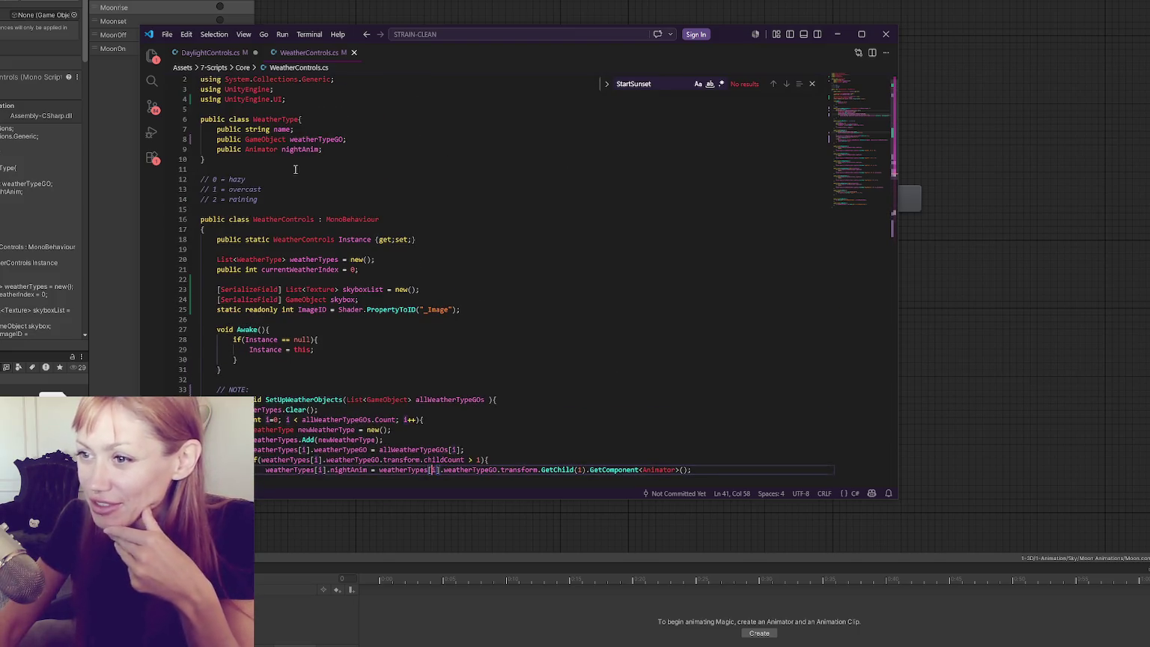
click(277, 200)
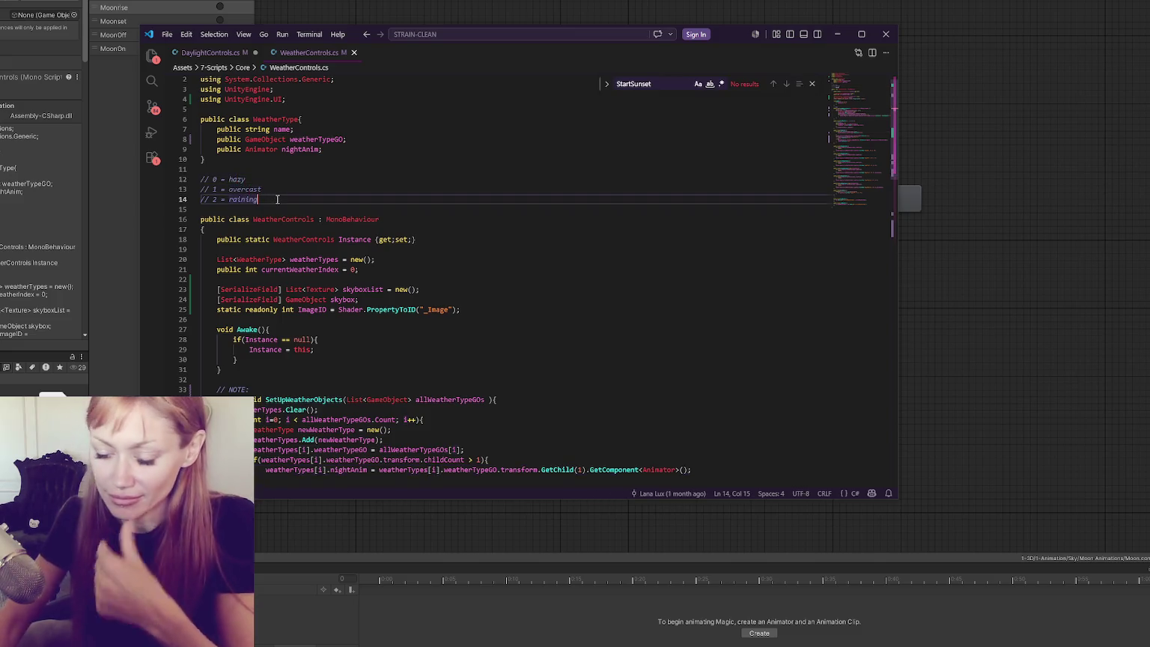
key(Return)
text(// 3)
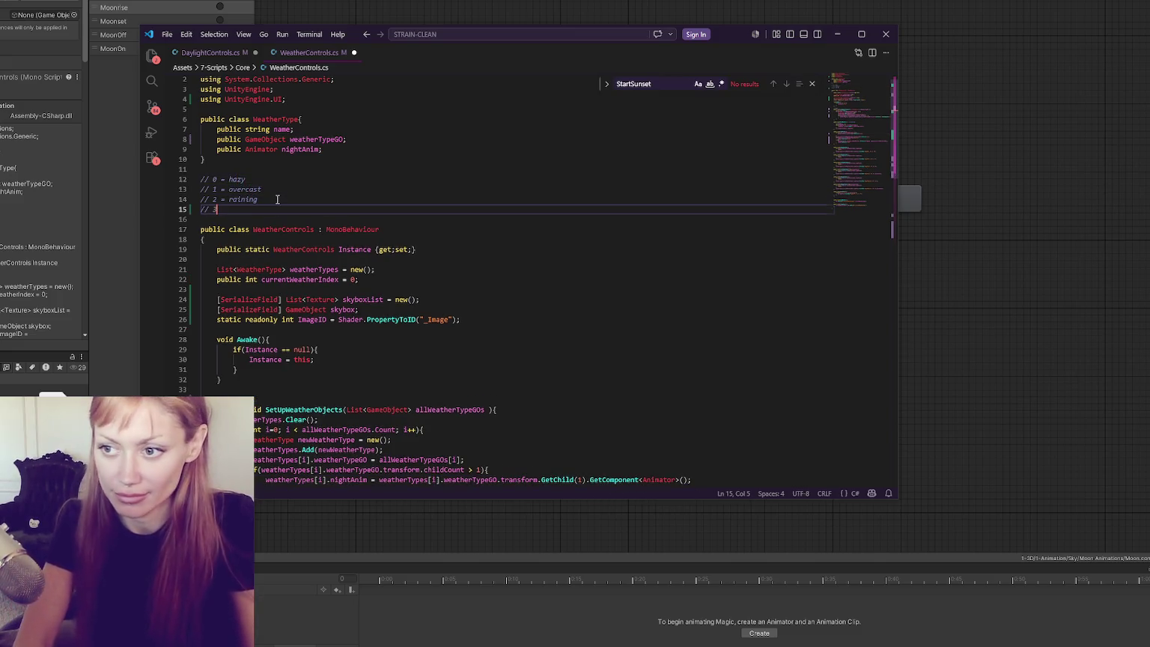
text( = magic)
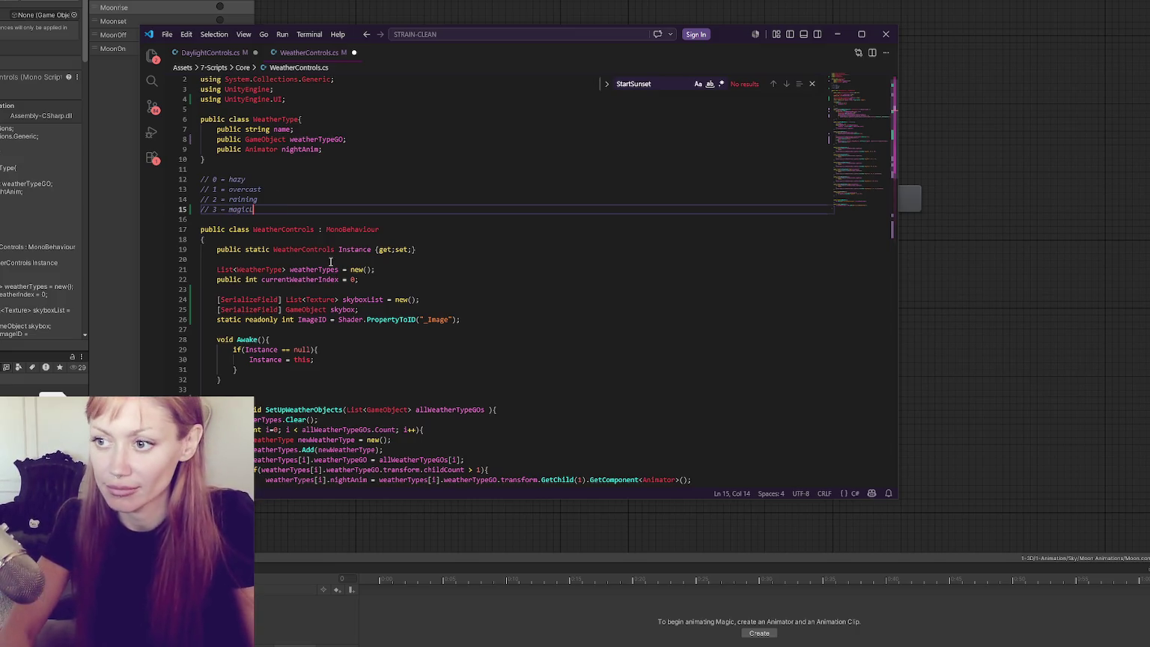
text( l)
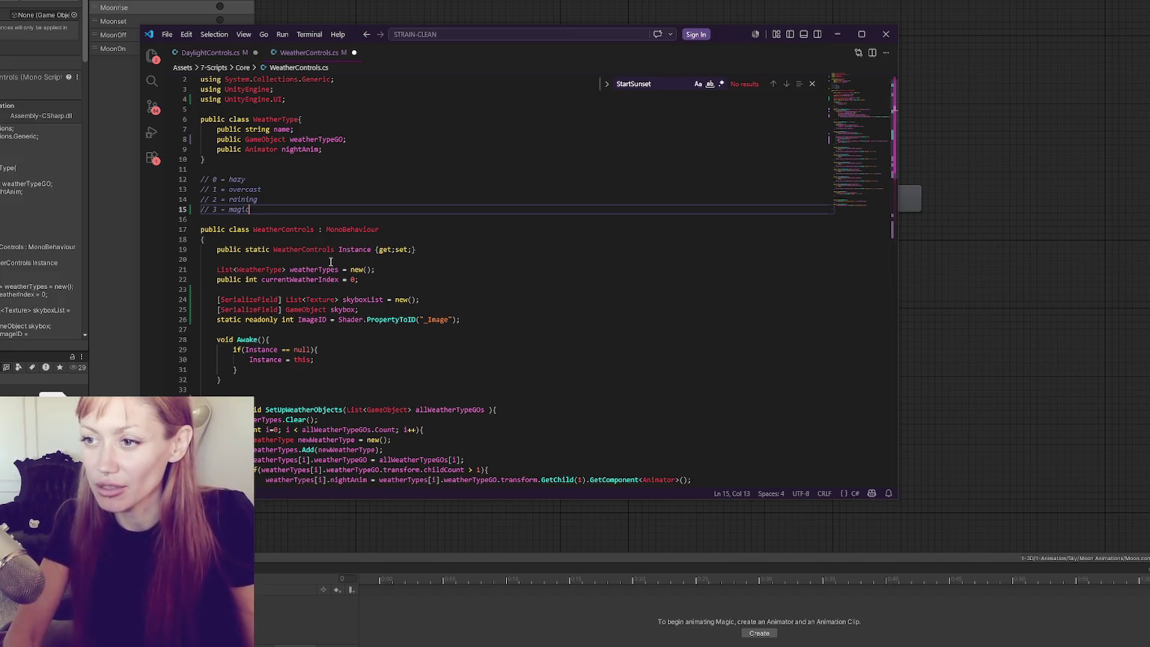
Review the PickWeather method, then return to DaylightControls.cs at the unfinished sunAnimPerWeather check.
click(331, 262)
scroll(375, 247, down, 4)
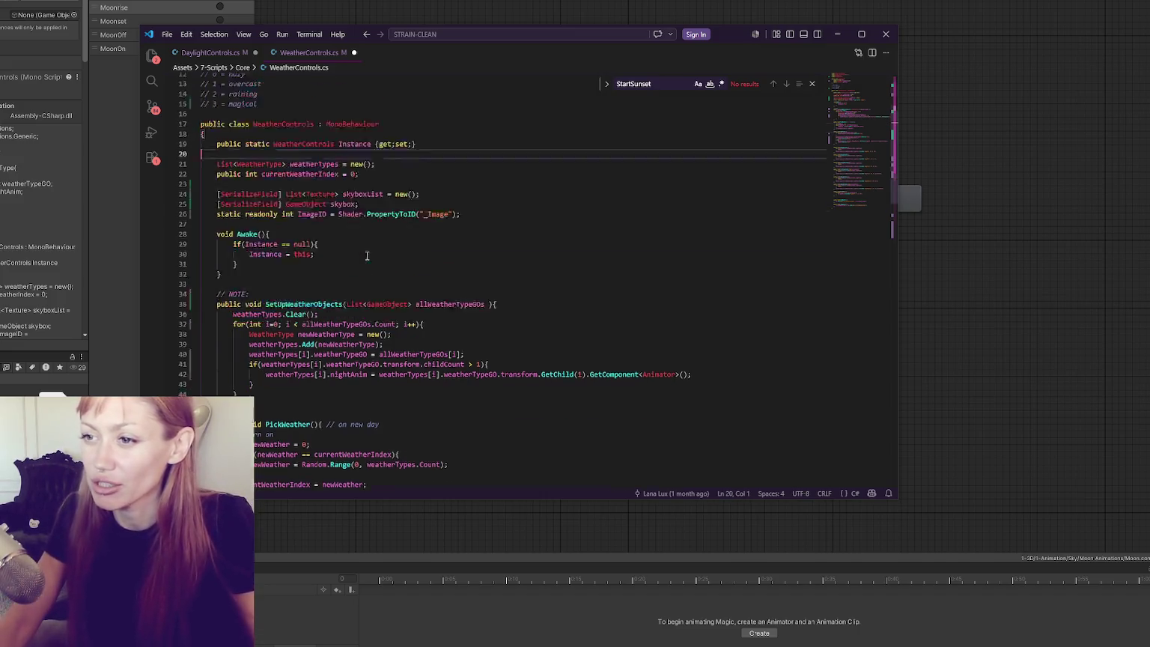
scroll(421, 238, down, 10)
click(381, 186)
click(382, 169)
scroll(451, 179, down, 1)
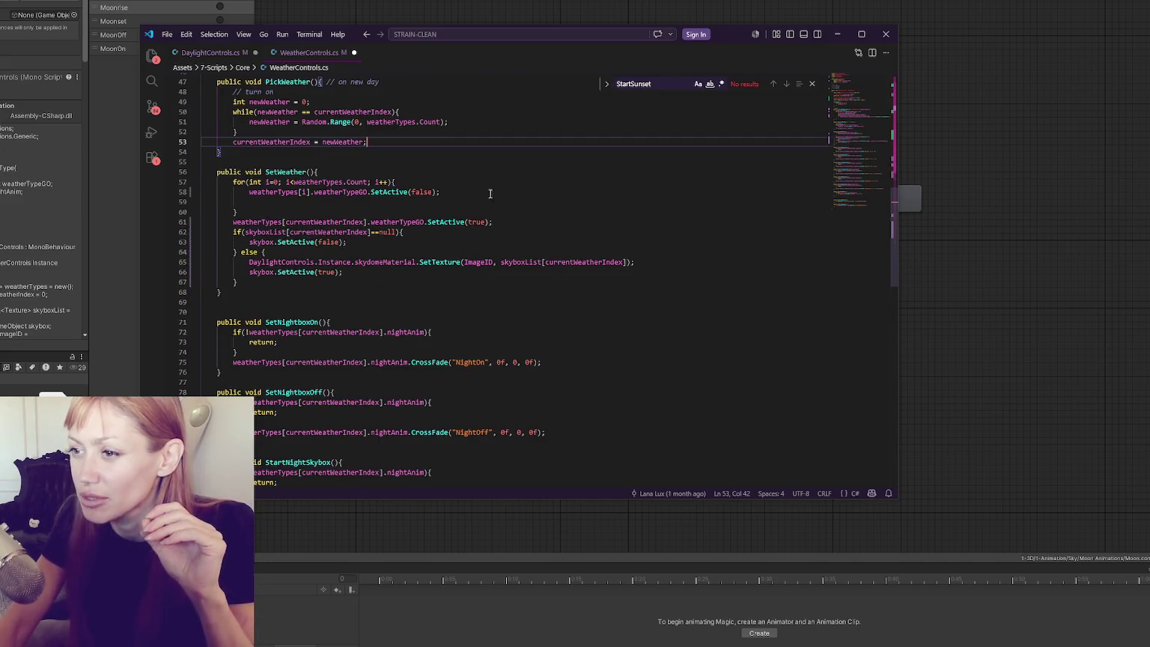
scroll(574, 186, down, 1)
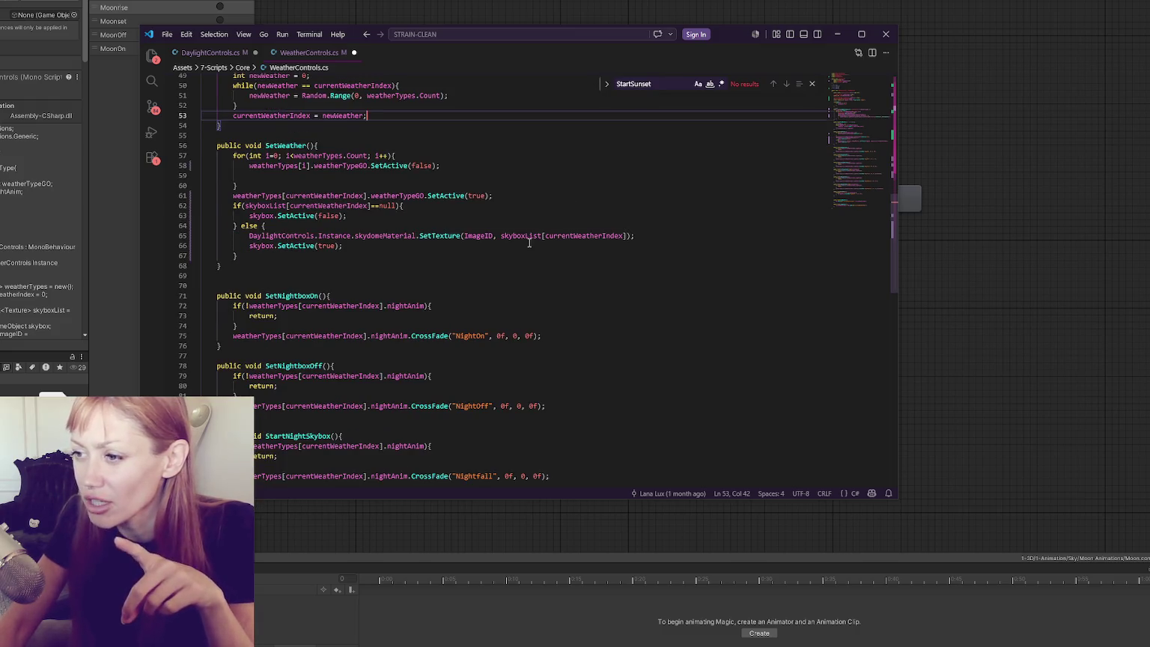
scroll(529, 243, up, 2)
scroll(529, 232, up, 6)
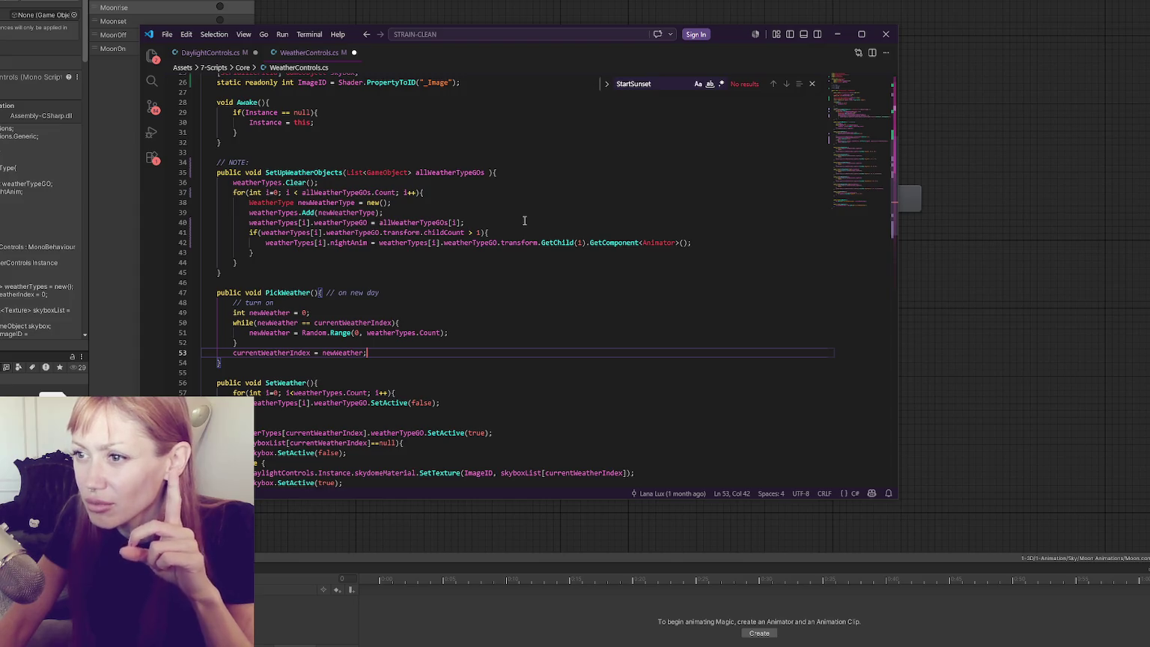
click(226, 53)
key(Down)
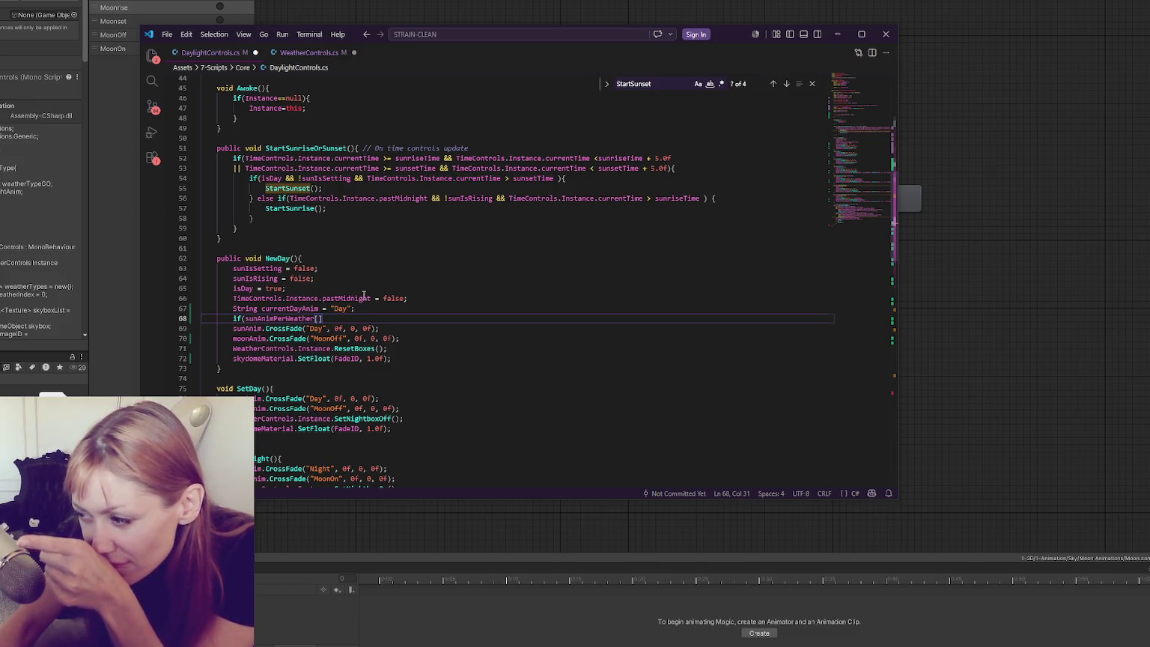
Cut the sunAnimPerWeather list declaration out of DaylightControls.cs.
click(289, 58)
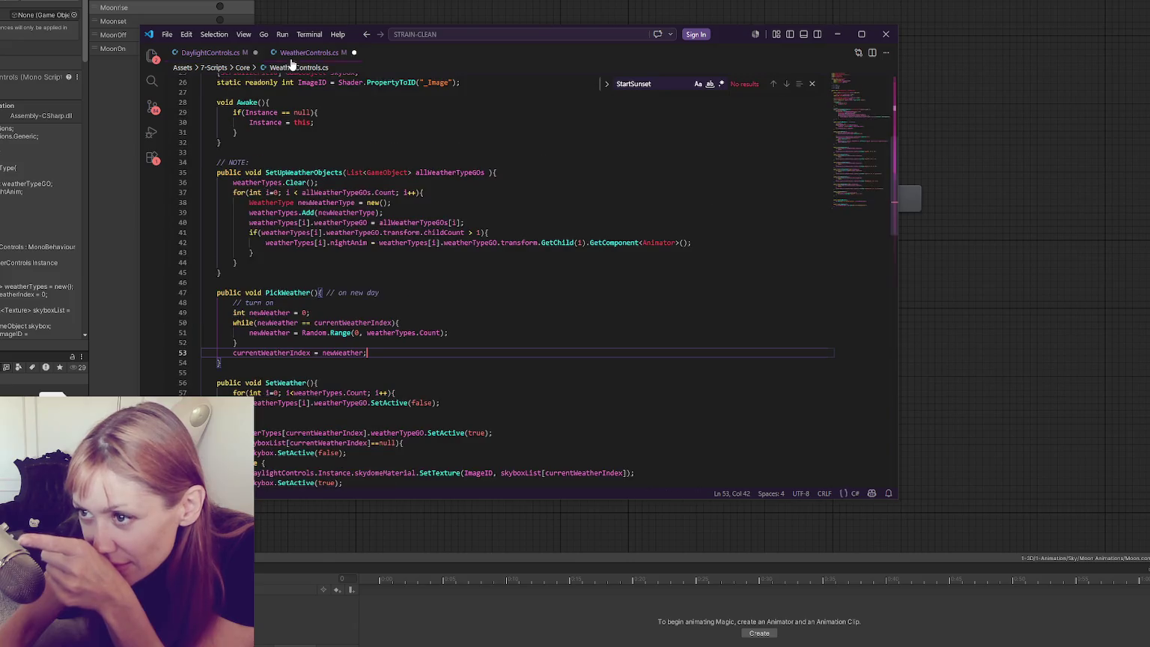
key(ctrl+Tab)
scroll(449, 263, up, 5)
click(271, 220)
drag(272, 220, 276, 189)
key(ctrl+c)
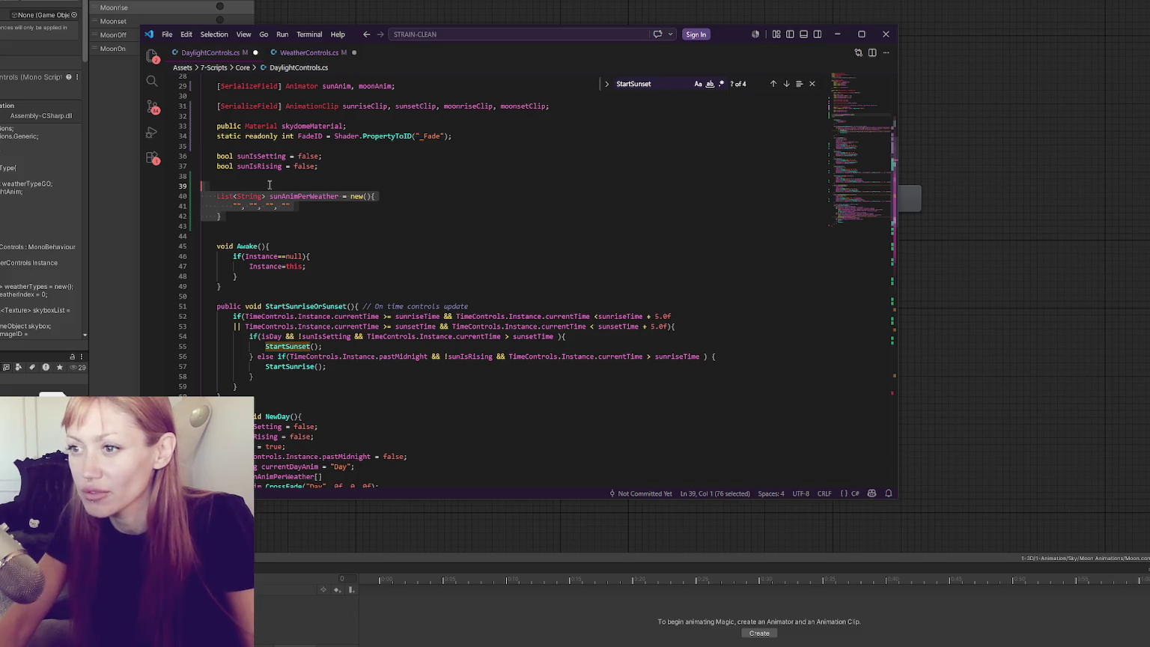
key(BackSpace)
Paste the sunAnimPerWeather list into WeatherControls.cs below ImageID, above Awake().
click(278, 54)
scroll(305, 283, up, 5)
click(305, 286)
click(316, 277)
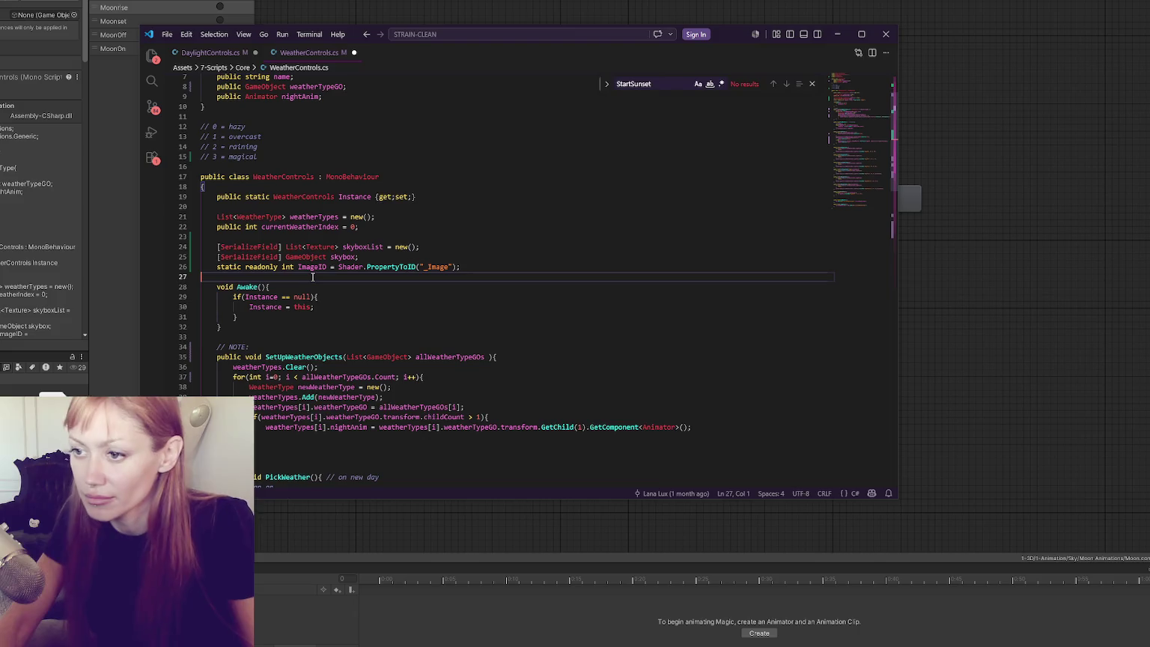
key(Return)
key(Return)
key(Return)
click(300, 286)
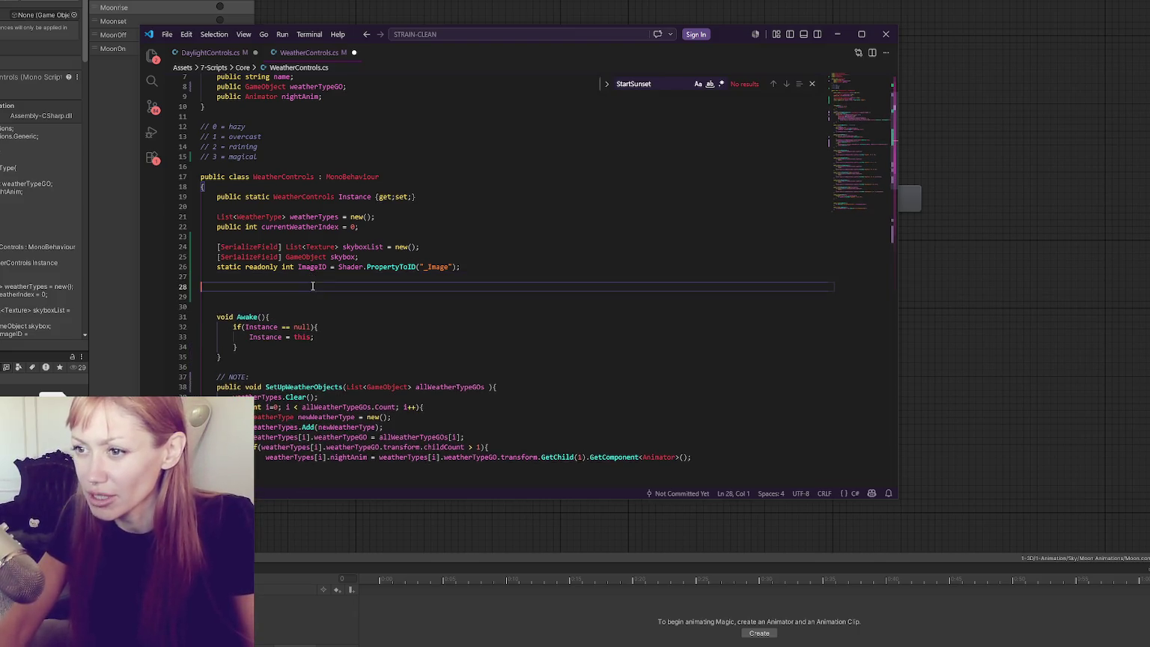
key(ctrl+v)
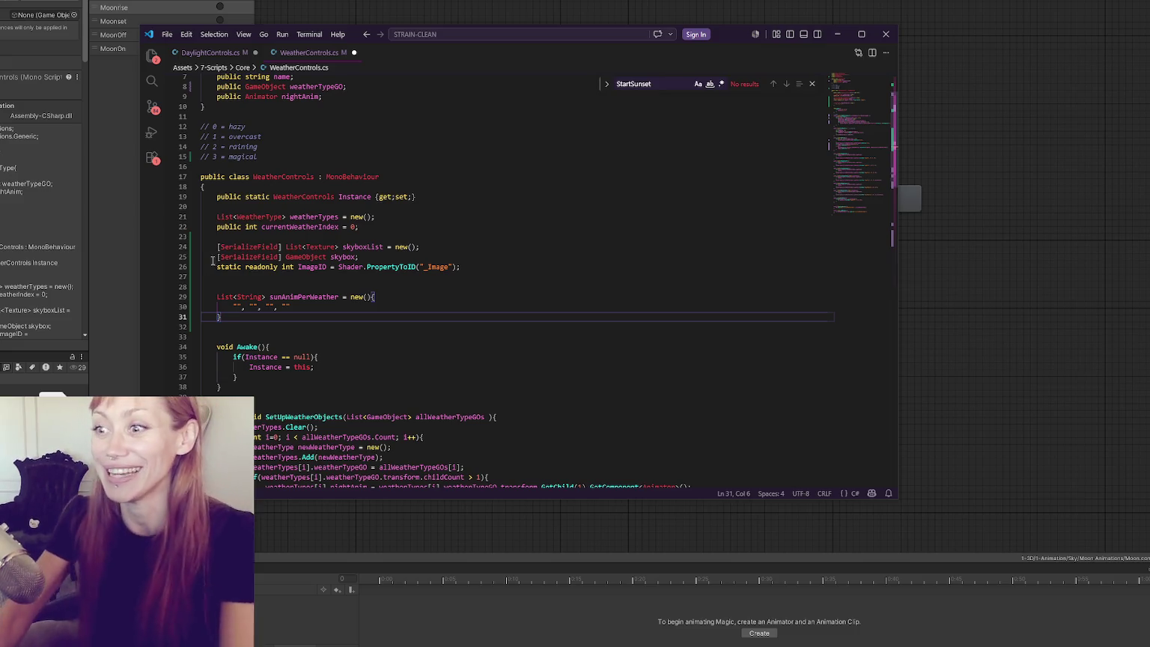
click(466, 298)
scroll(474, 305, down, 3)
Delete the empty line inside the SetWeather method.
scroll(456, 286, up, 3)
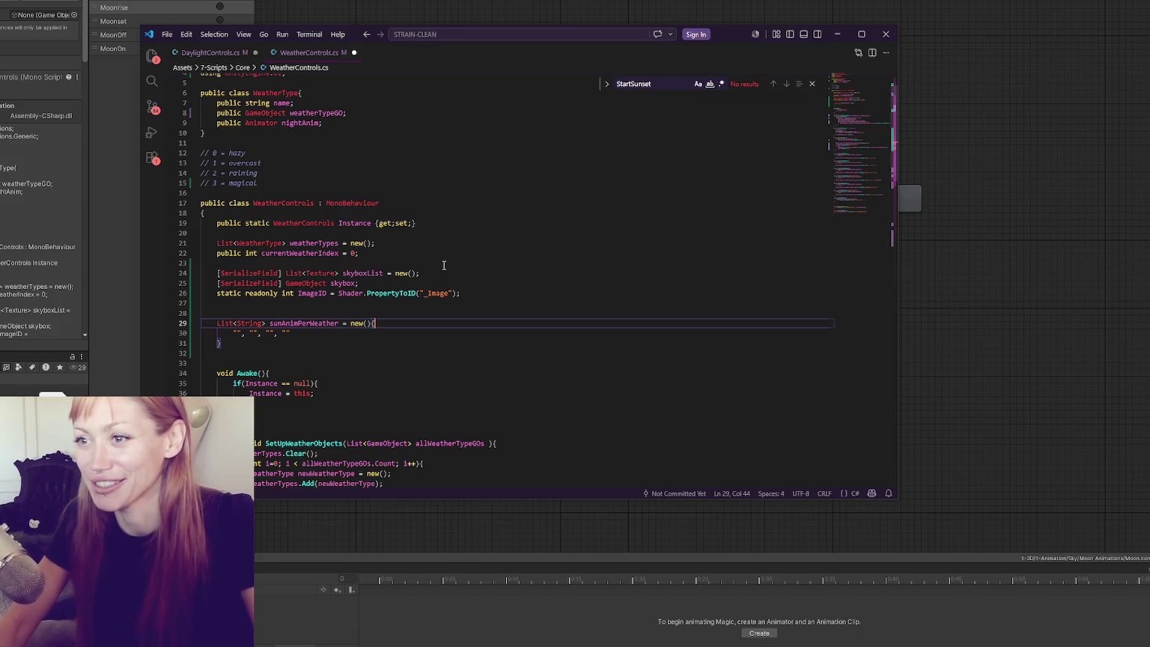
scroll(436, 263, down, 2)
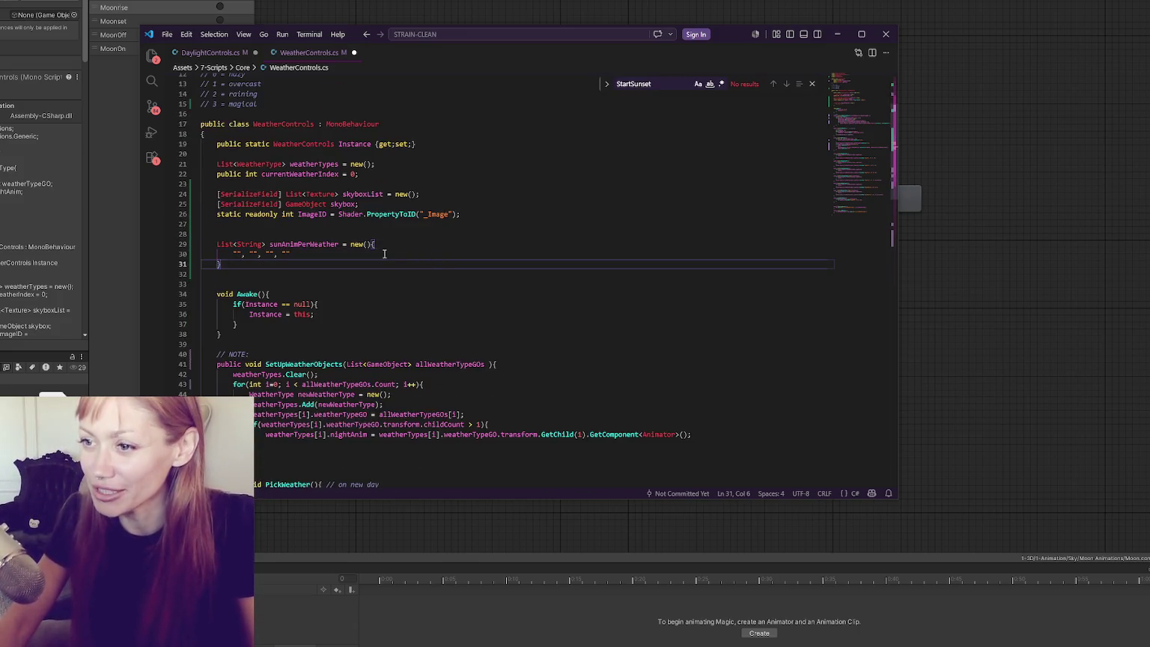
key(Left)
key(Left)
key(Left)
key(ctrl+d)
click(391, 285)
scroll(389, 282, down, 2)
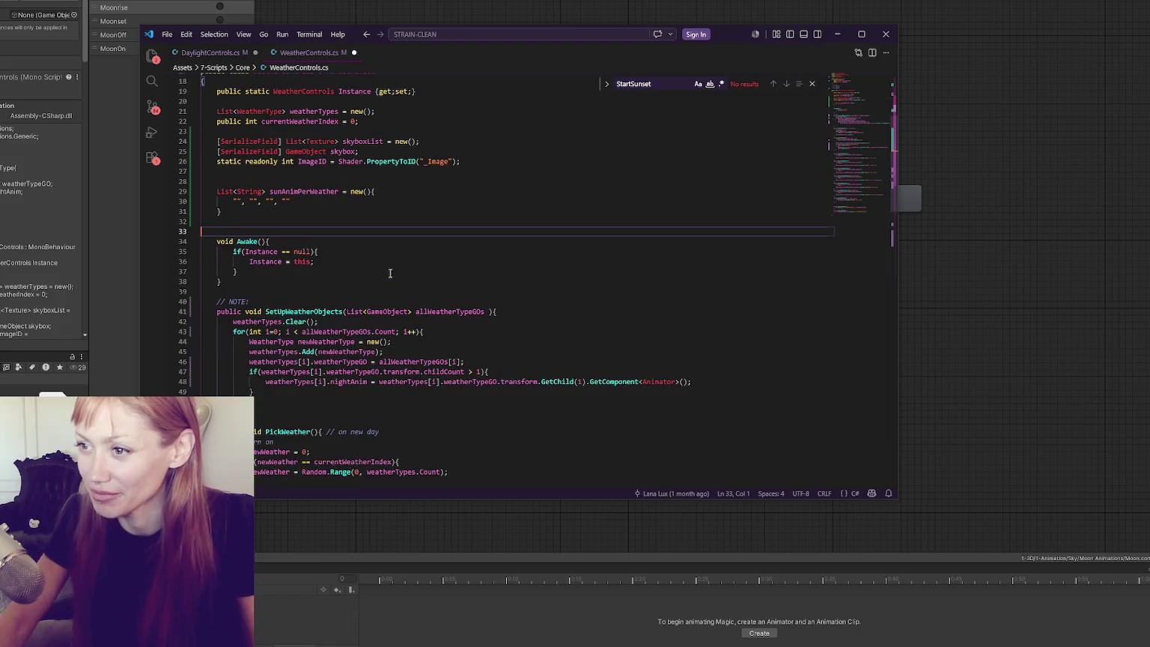
scroll(385, 280, down, 2)
scroll(397, 278, down, 4)
scroll(398, 277, down, 2)
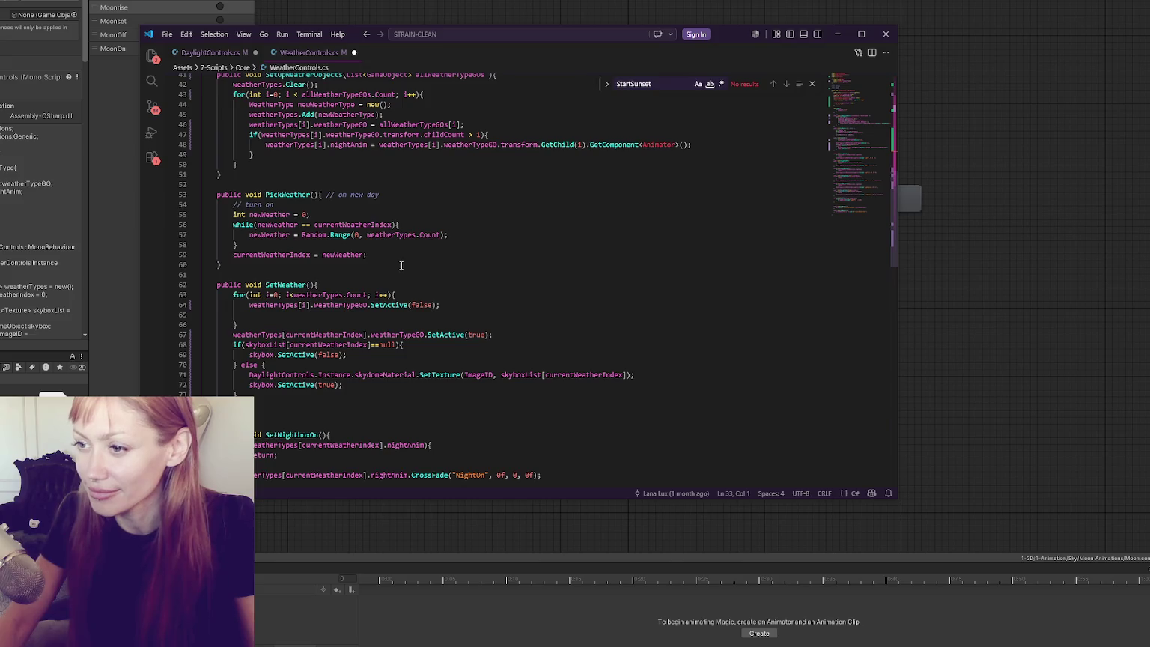
scroll(400, 266, down, 2)
click(403, 263)
key(BackSpace)
Remove the extra blank line above SetNightboxOn.
scroll(403, 262, down, 4)
click(391, 236)
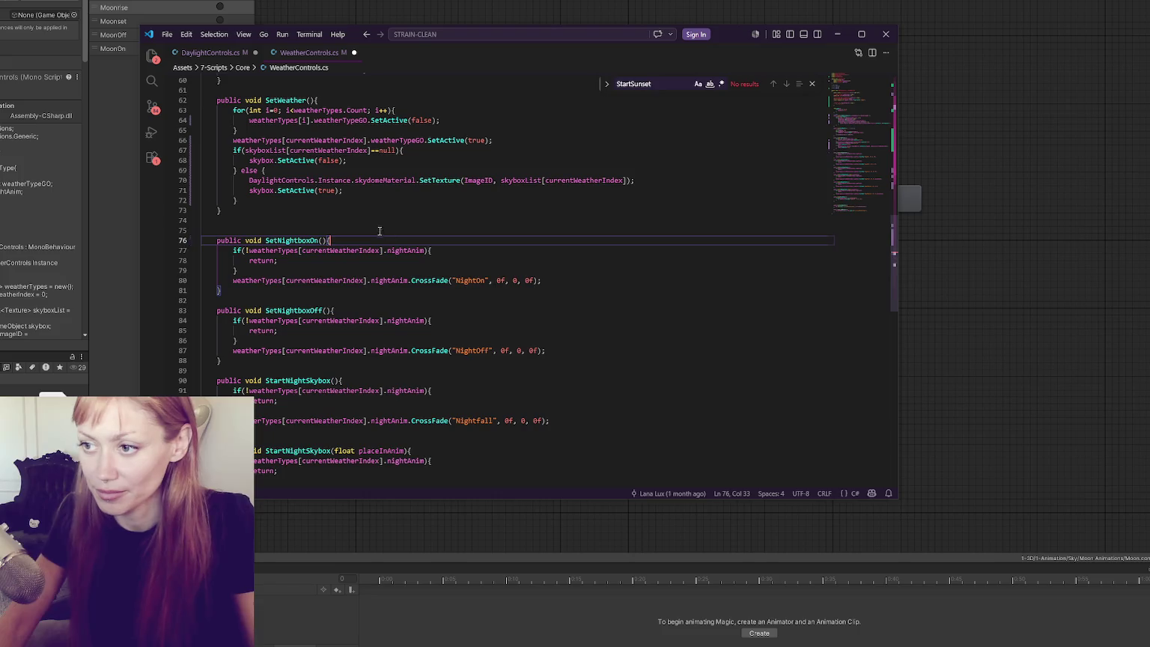
click(390, 230)
key(BackSpace)
scroll(492, 252, down, 7)
scroll(492, 252, up, 18)
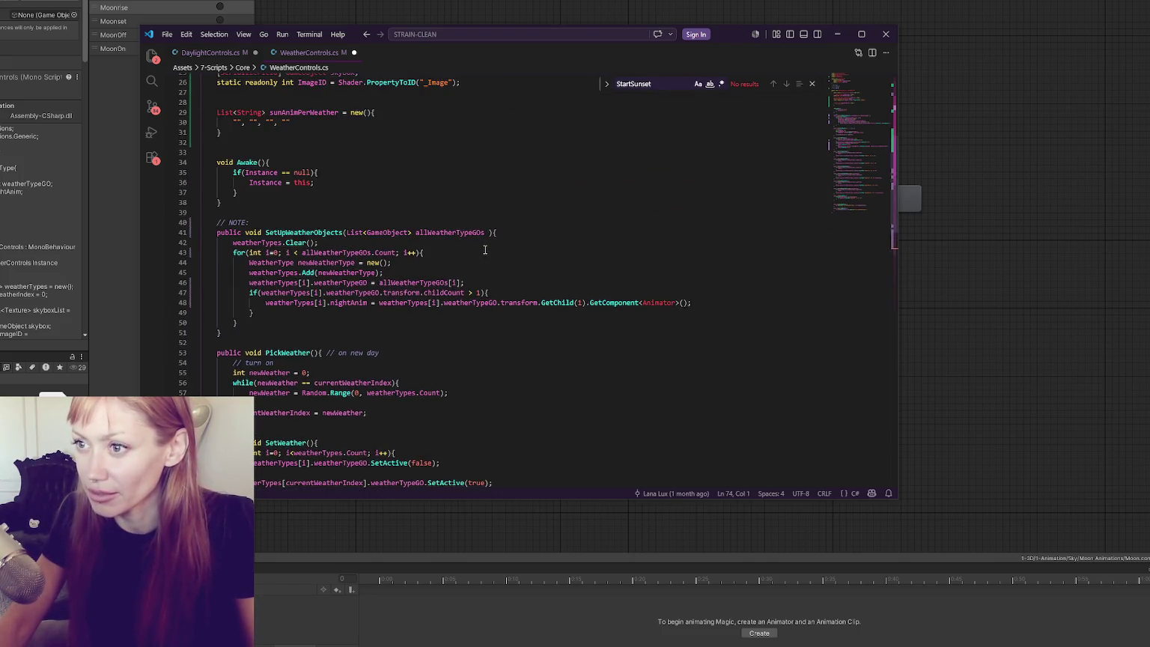
scroll(399, 200, up, 3)
Check the references of sunAnimPerWeather, SetNightboxOn and weatherTypes across the script.
double_click(299, 186)
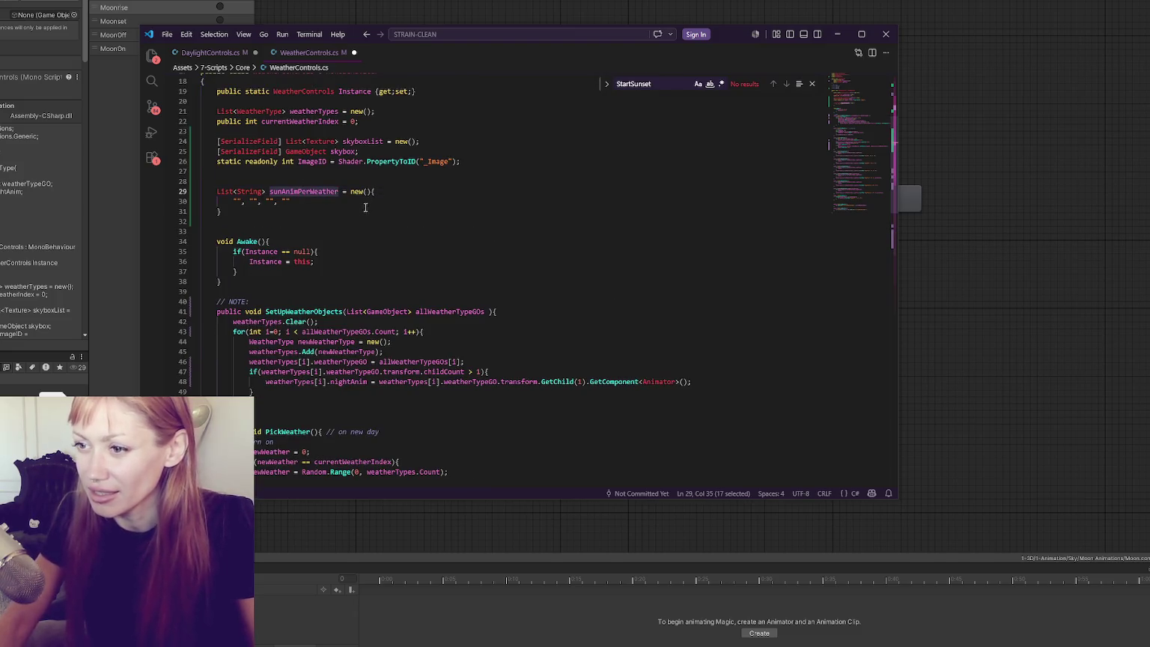
scroll(372, 257, down, 8)
scroll(360, 227, down, 5)
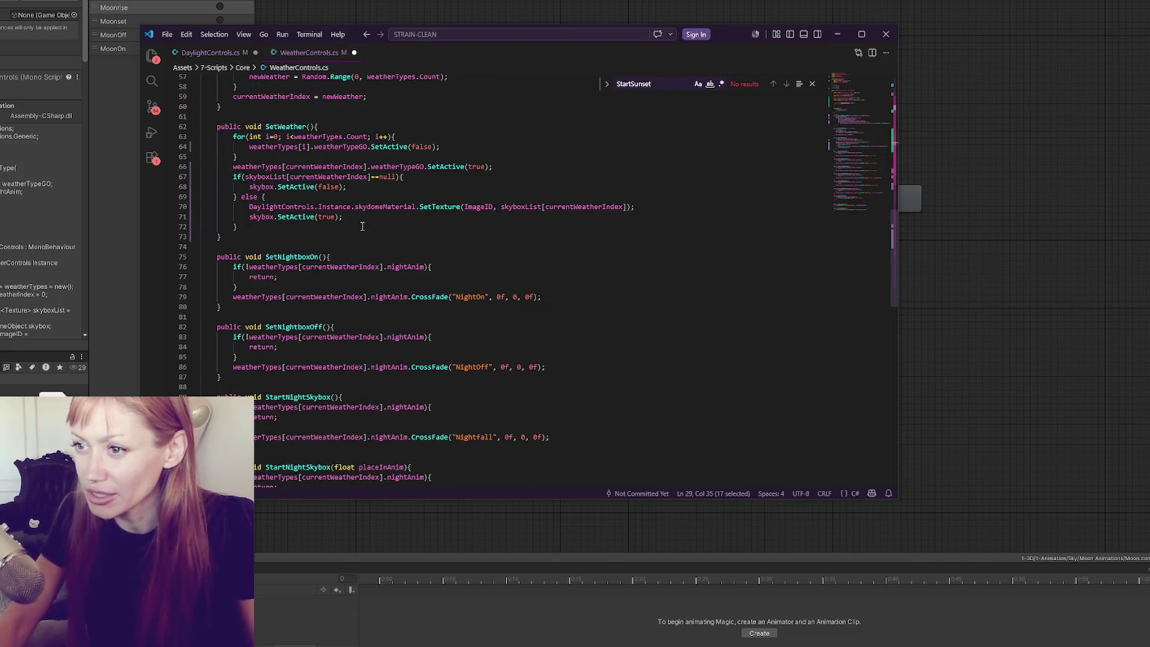
scroll(362, 226, down, 4)
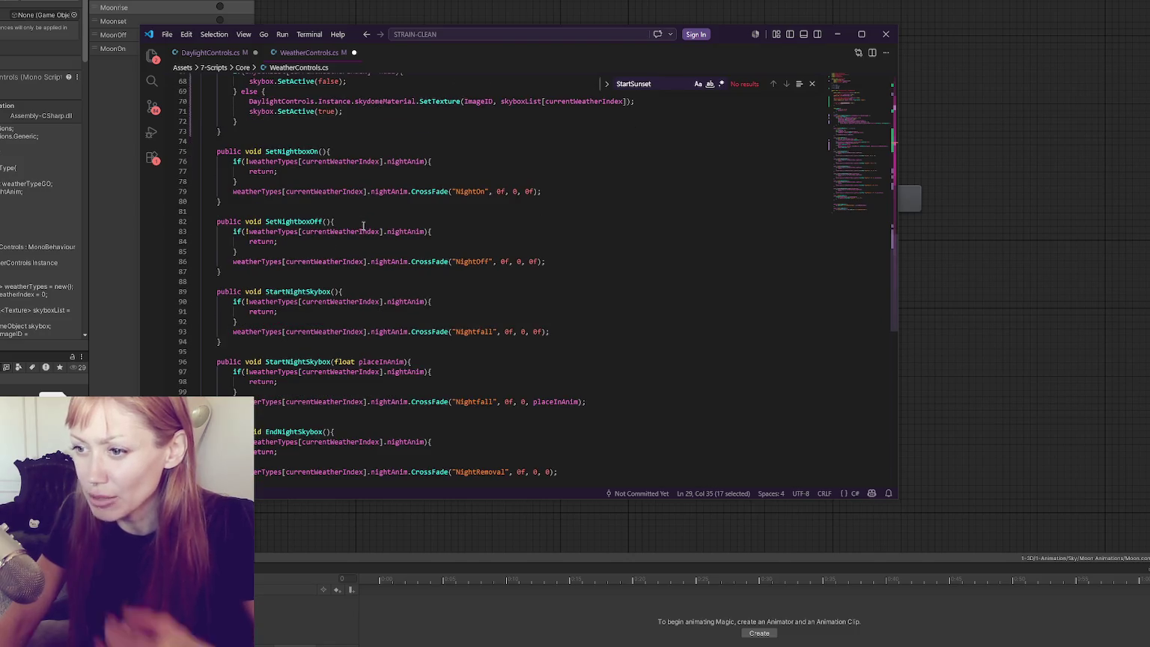
scroll(363, 226, down, 3)
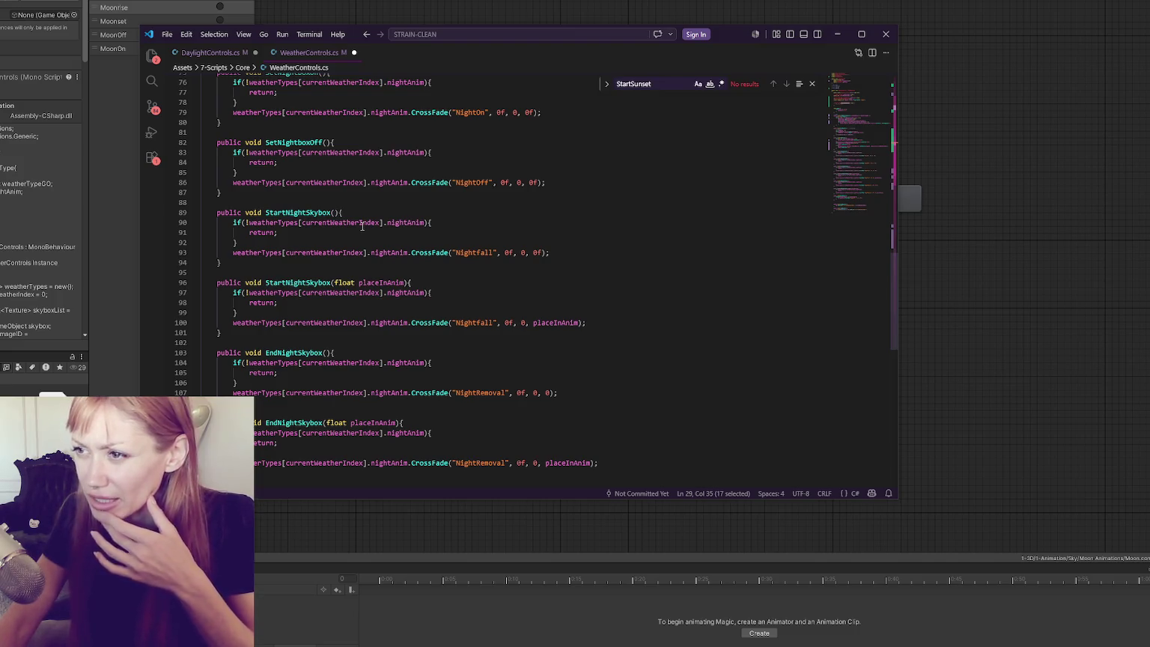
scroll(362, 226, up, 5)
double_click(289, 231)
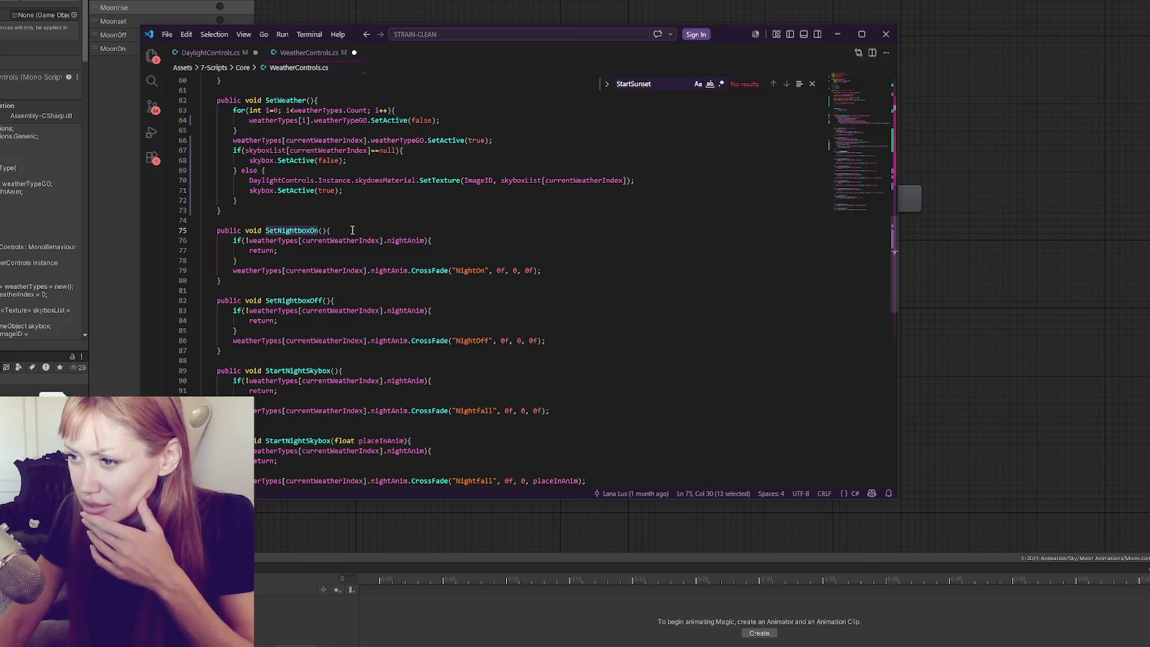
scroll(352, 231, up, 3)
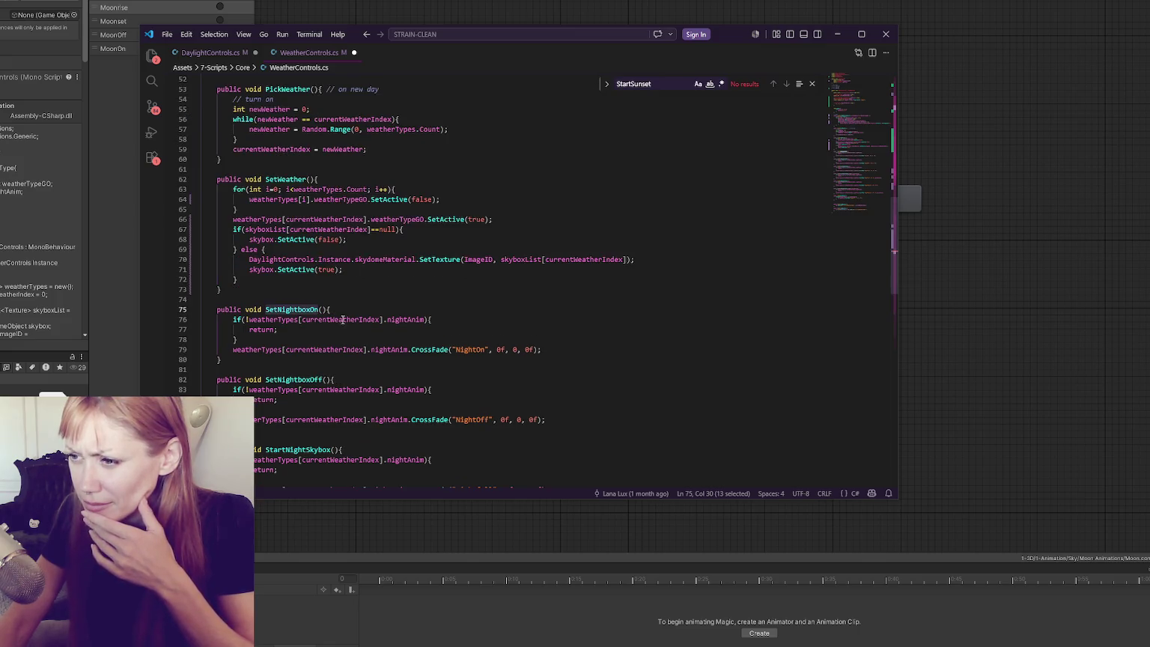
double_click(268, 349)
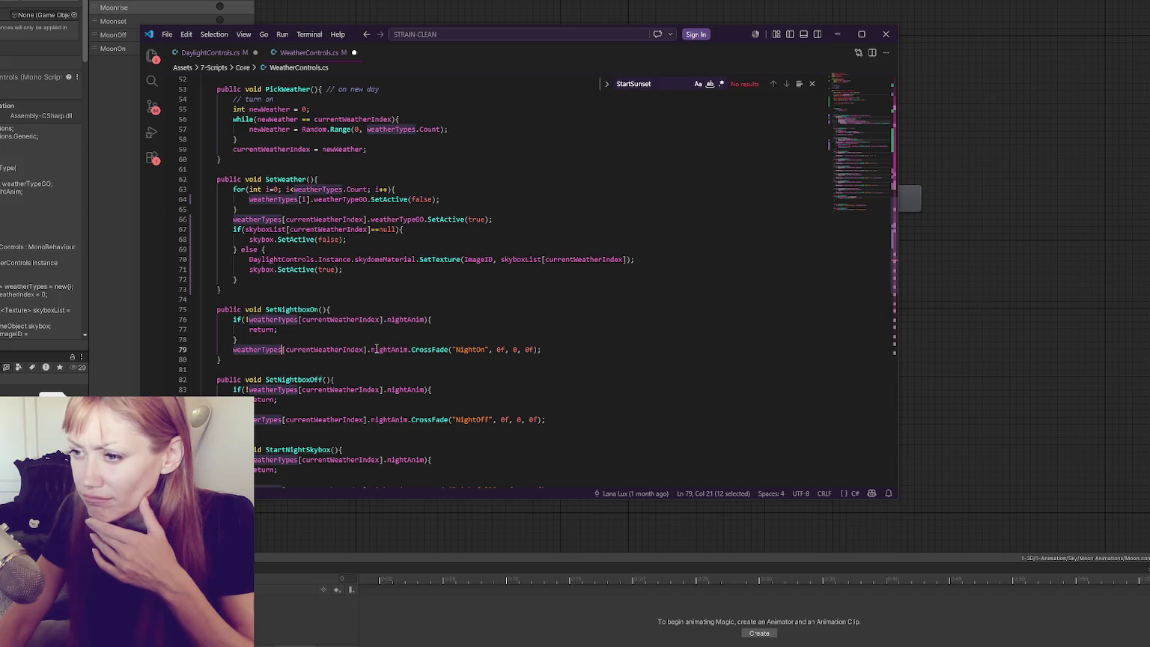
scroll(382, 330, up, 5)
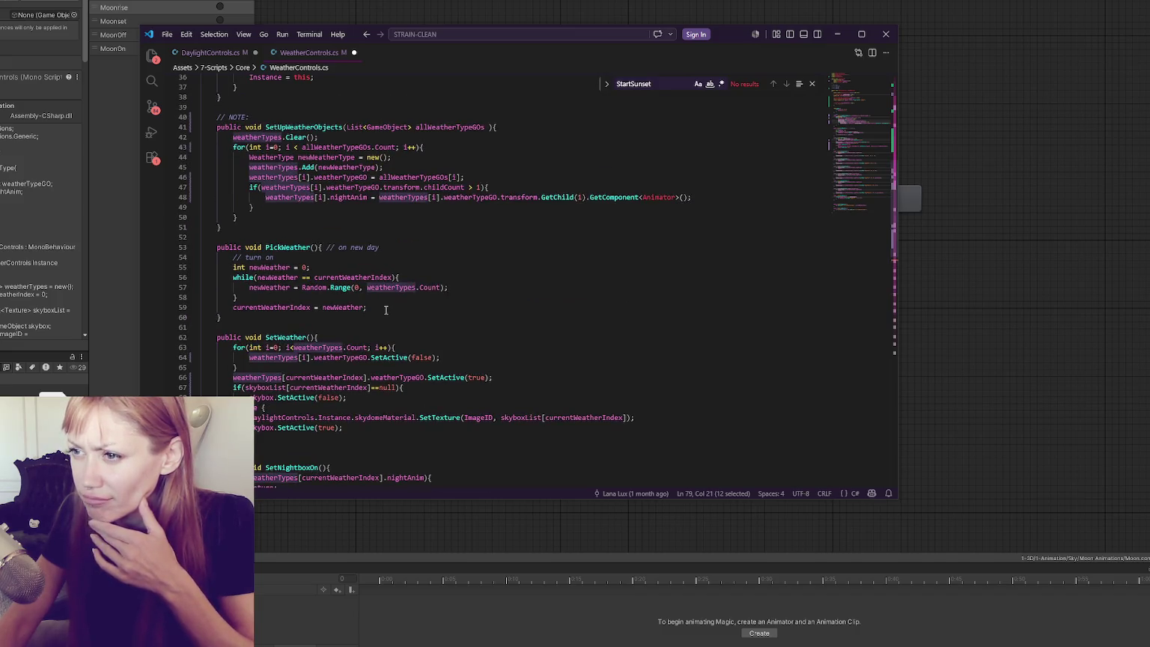
scroll(386, 309, up, 5)
scroll(385, 309, up, 3)
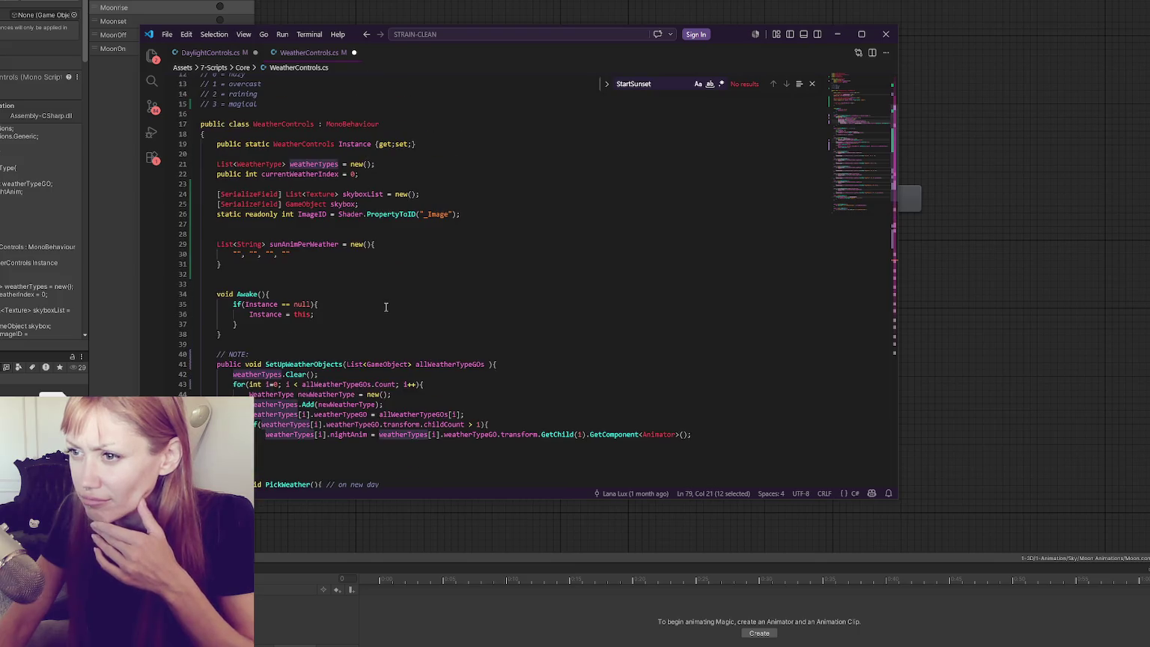
scroll(385, 307, up, 4)
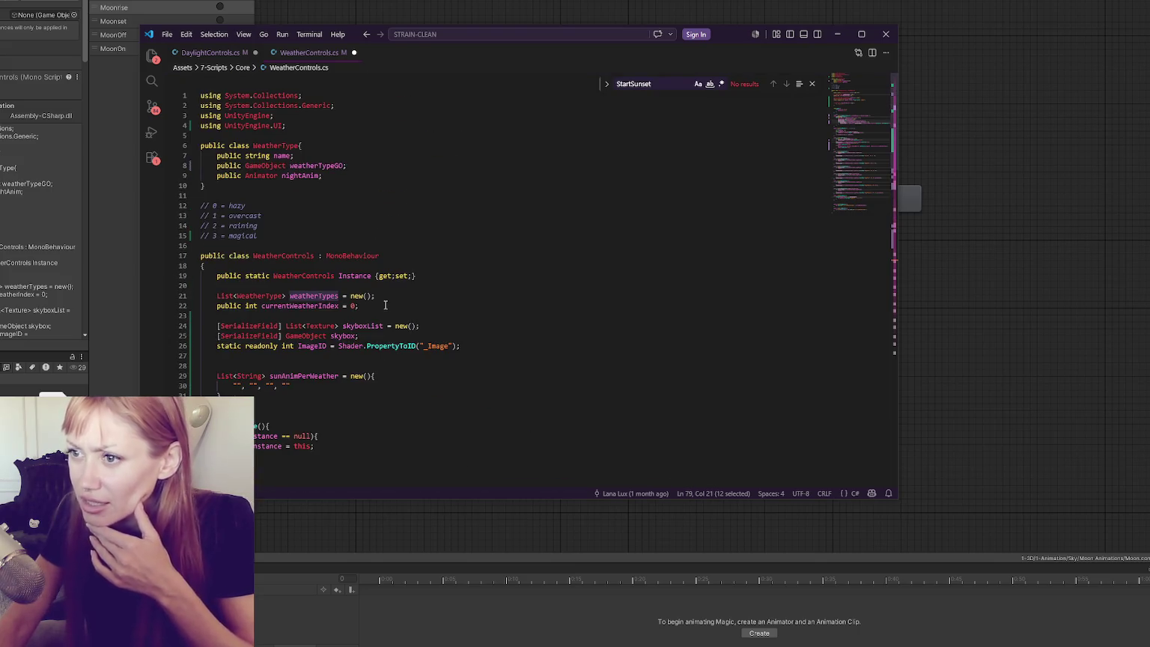
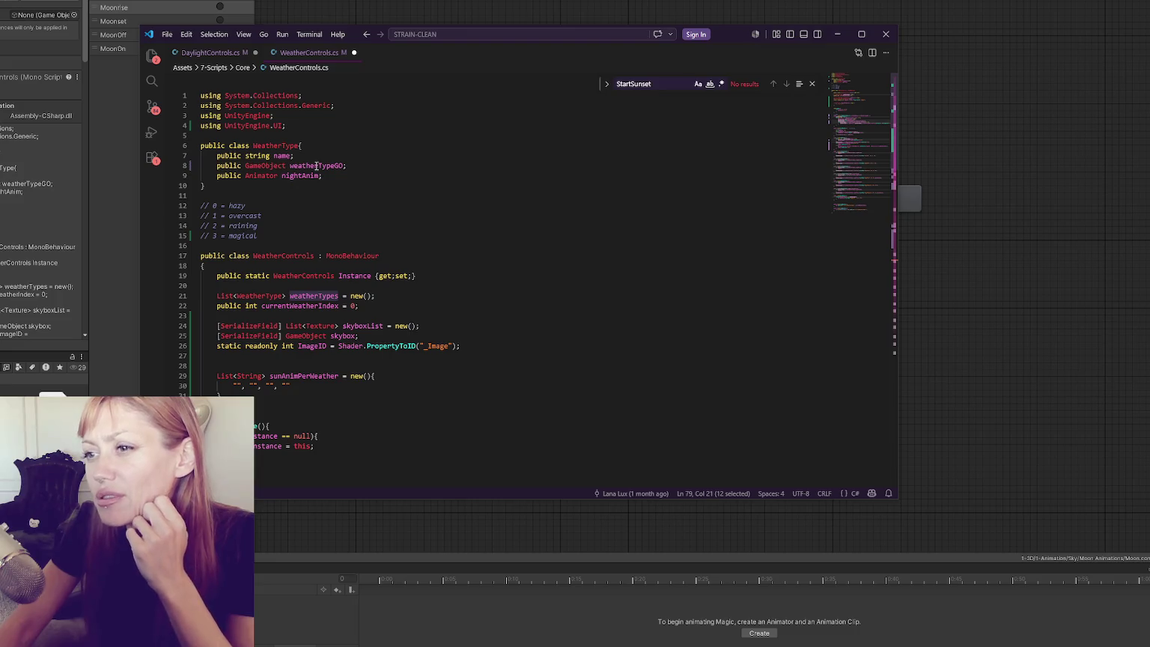
Add public String fields weatherSunAnimName and weatherMoonAnimName below nightAnim and save WeatherControls.cs.
click(334, 175)
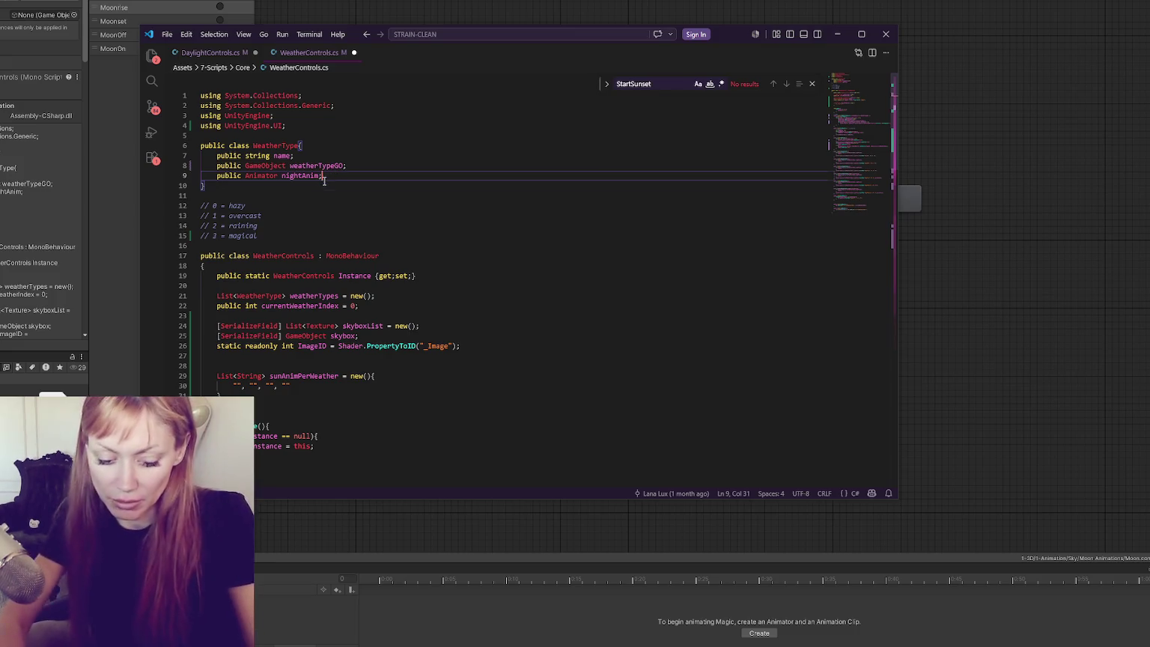
key(Return)
text(public String )
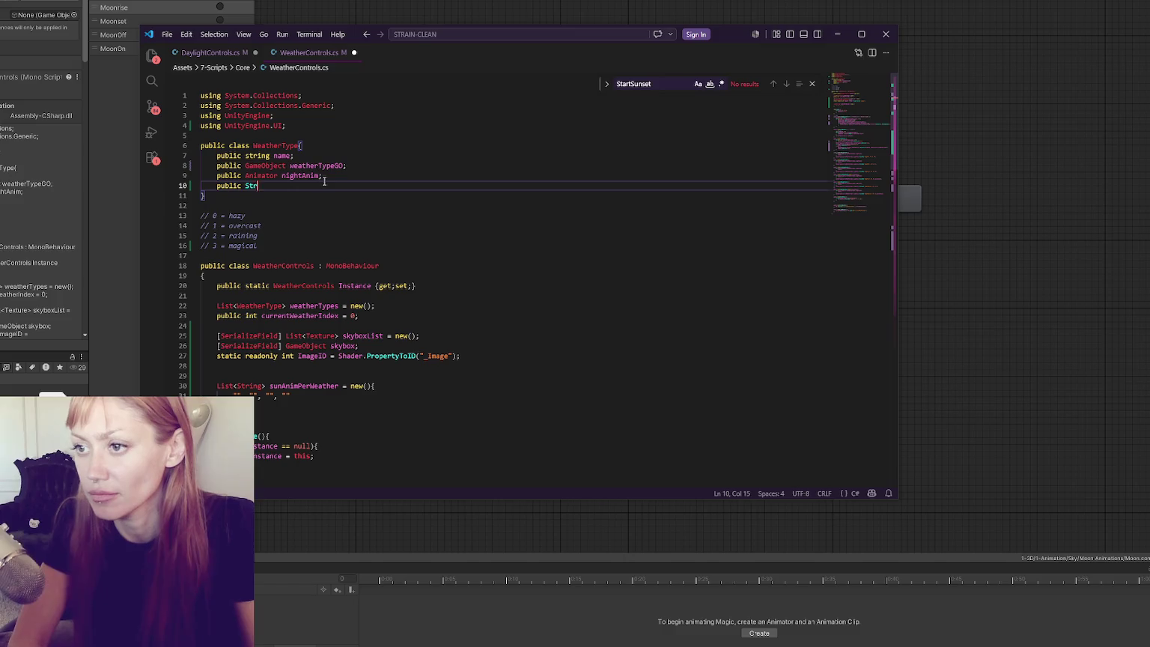
text(weather)
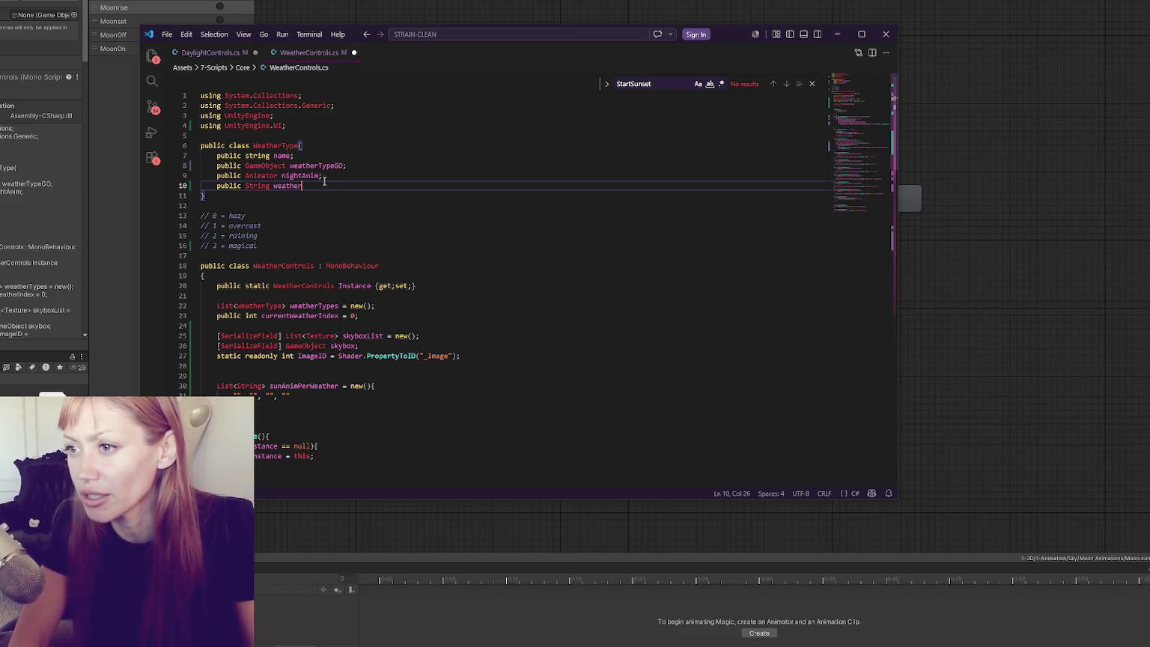
text(SunAnimName;)
key(Return)
text(public String weatherM)
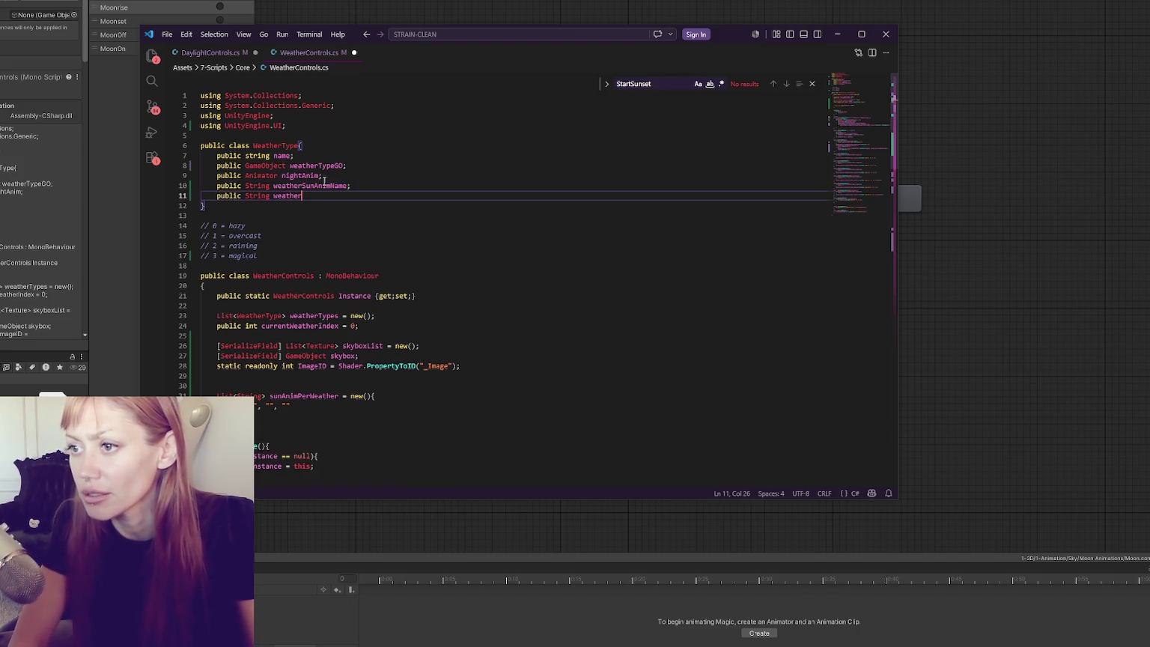
text(oonAnimName;)
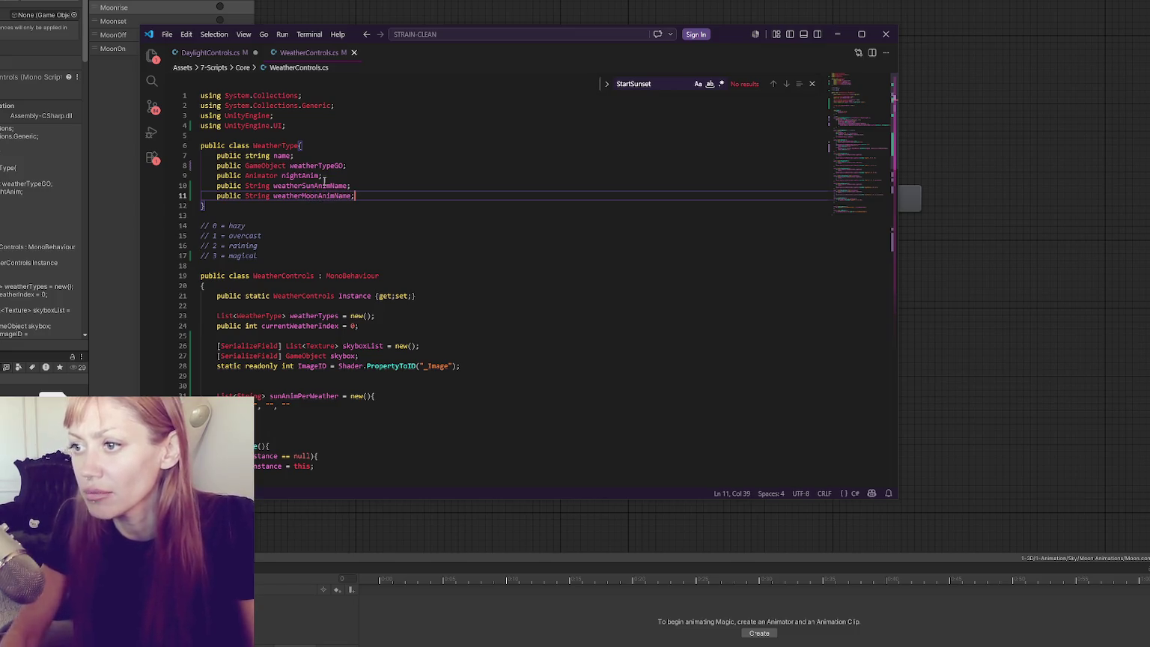
key(ctrl+s)
Move to the end of the Instance property in the WeatherControls class.
scroll(331, 200, down, 1)
key(Down)
key(Down)
key(Down)
click(292, 231)
click(406, 258)
click(436, 270)
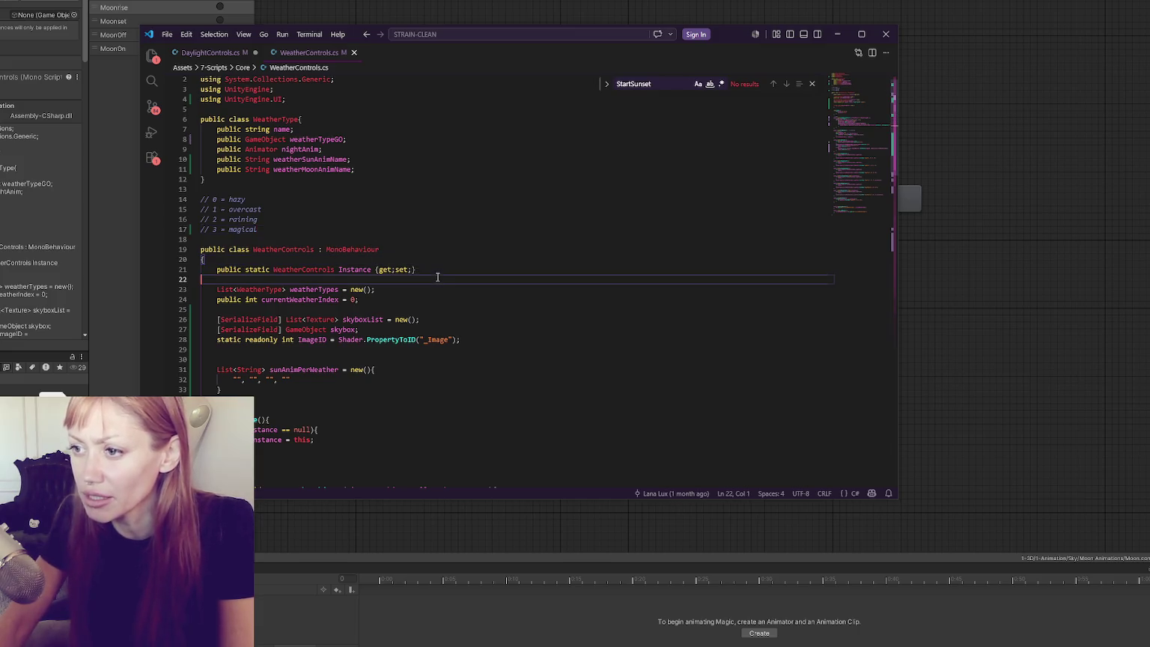
Declare Dictionary<int, String> weatherSunAnimNames = new(); below the Instance property.
key(Return)
key(Return)
key(Return)
key(Up)
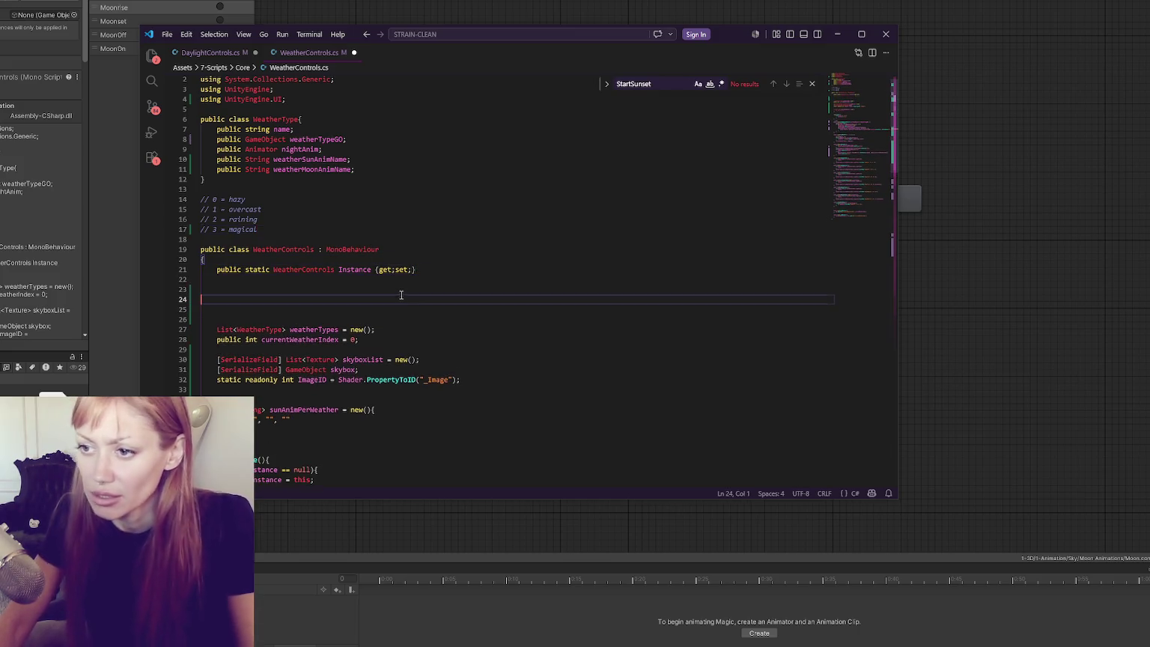
text(Dictionary<String>)
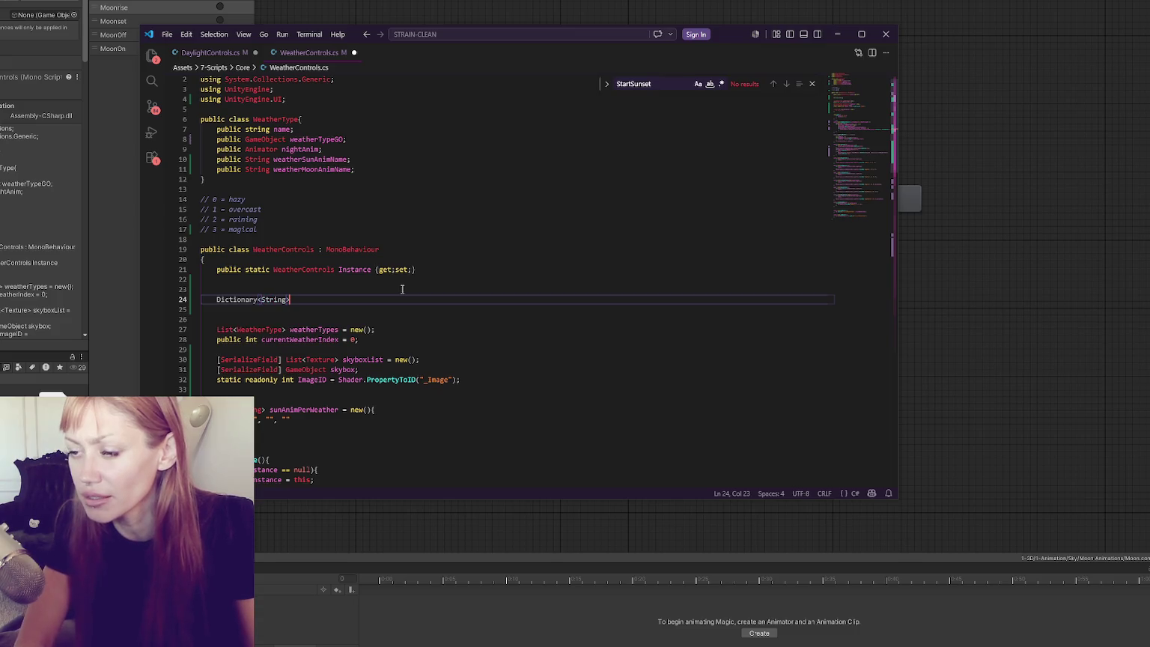
key(BackSpace)
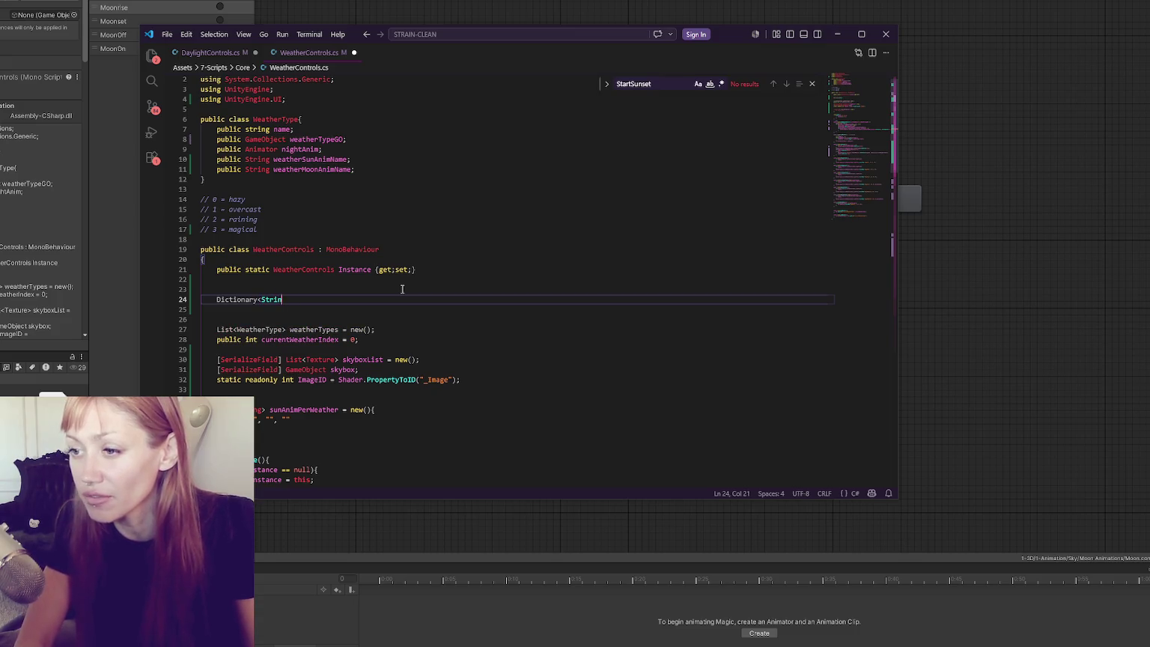
key(BackSpace)
text(int, S)
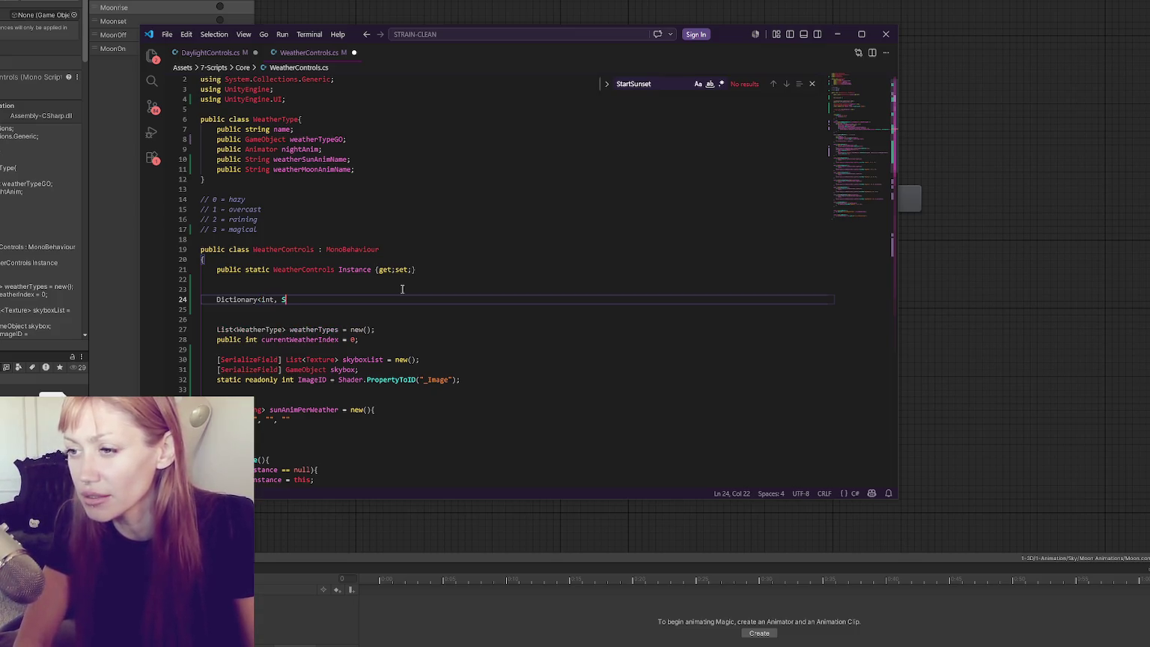
text(tring> )
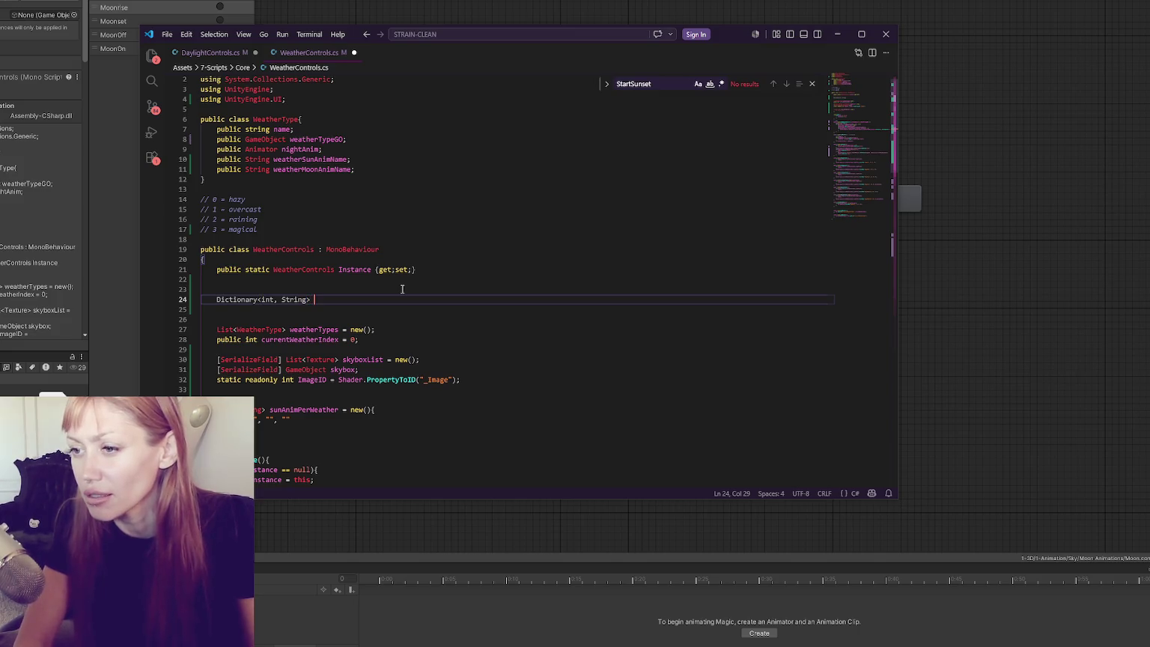
text(weatherSunAnim)
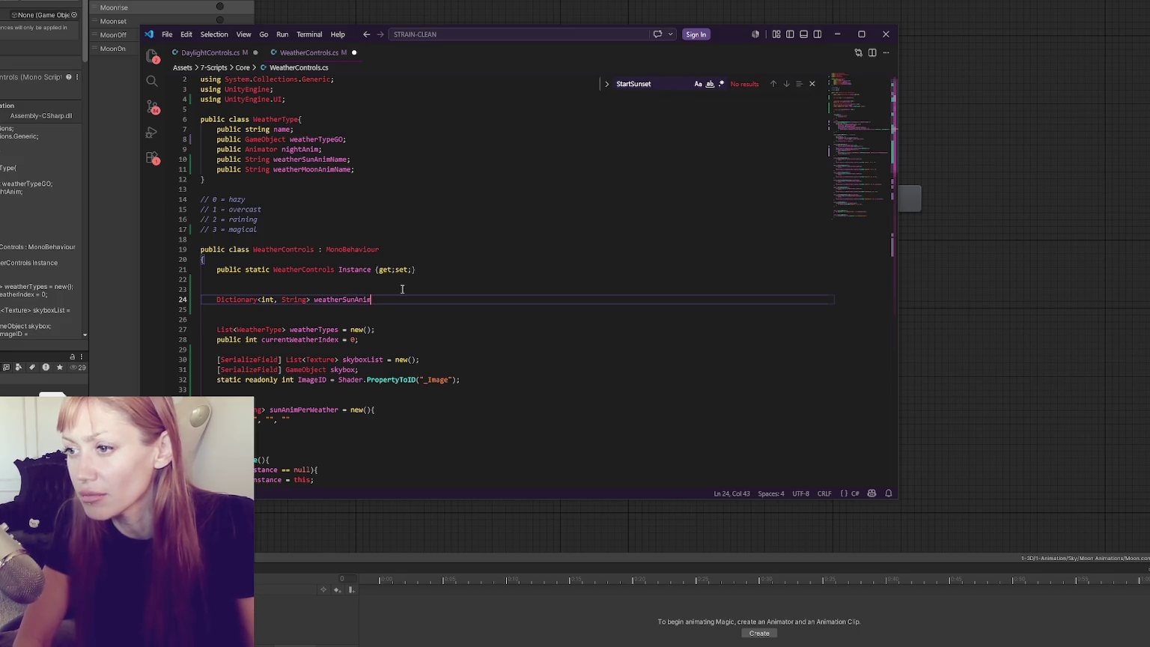
text(Names = new(0;)
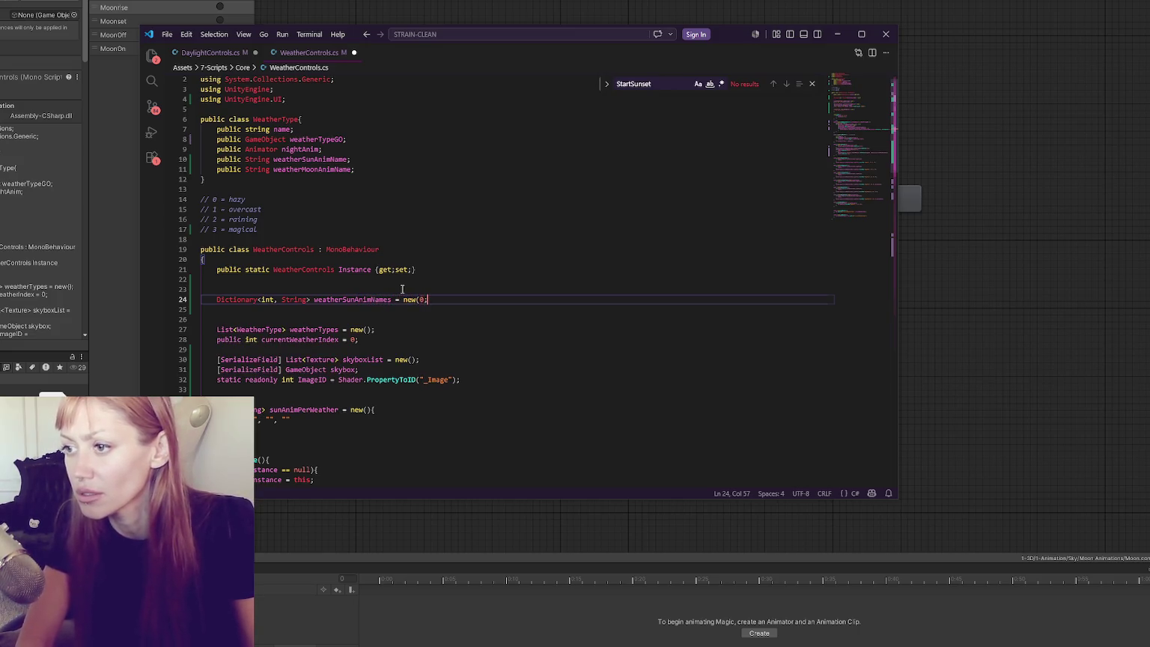
key(Return)
key(BackSpace)
key(BackSpace)
key(BackSpace)
text())
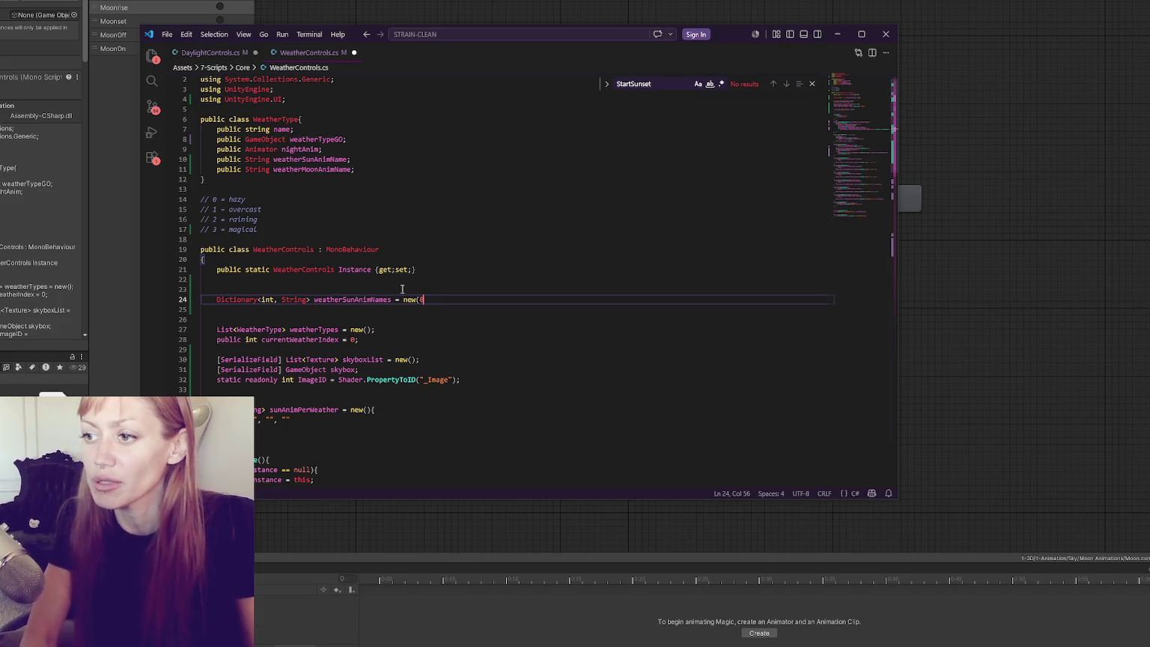
text(;)
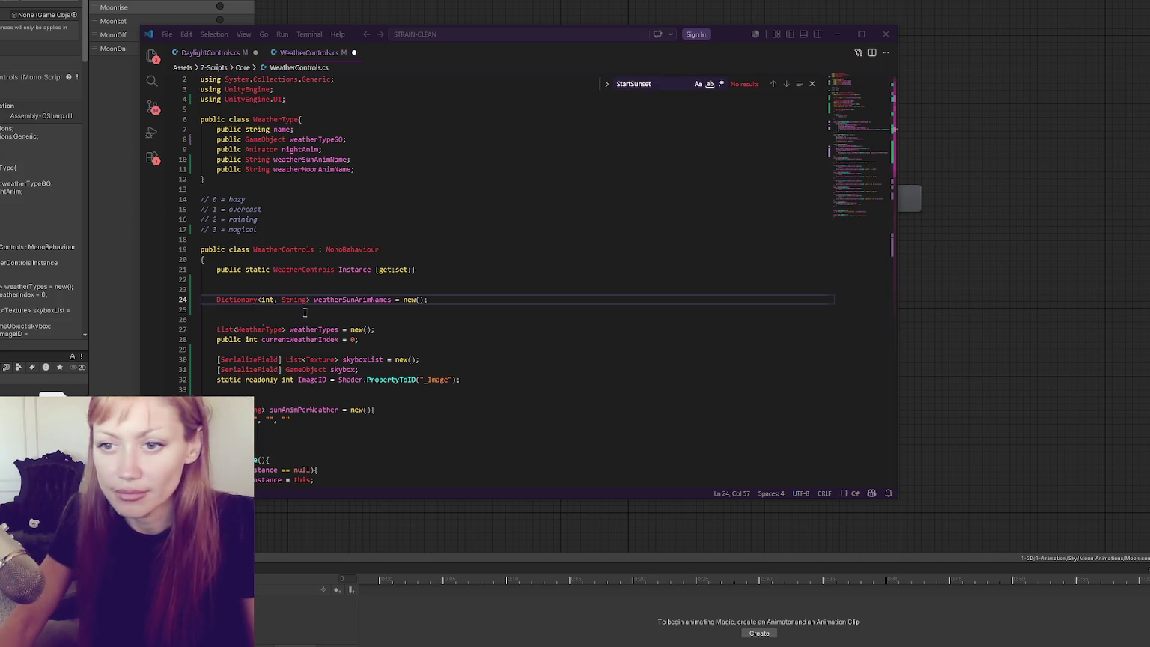
Duplicate the declaration as weatherMoonAnimNames and save the file.
scroll(479, 303, up, 2)
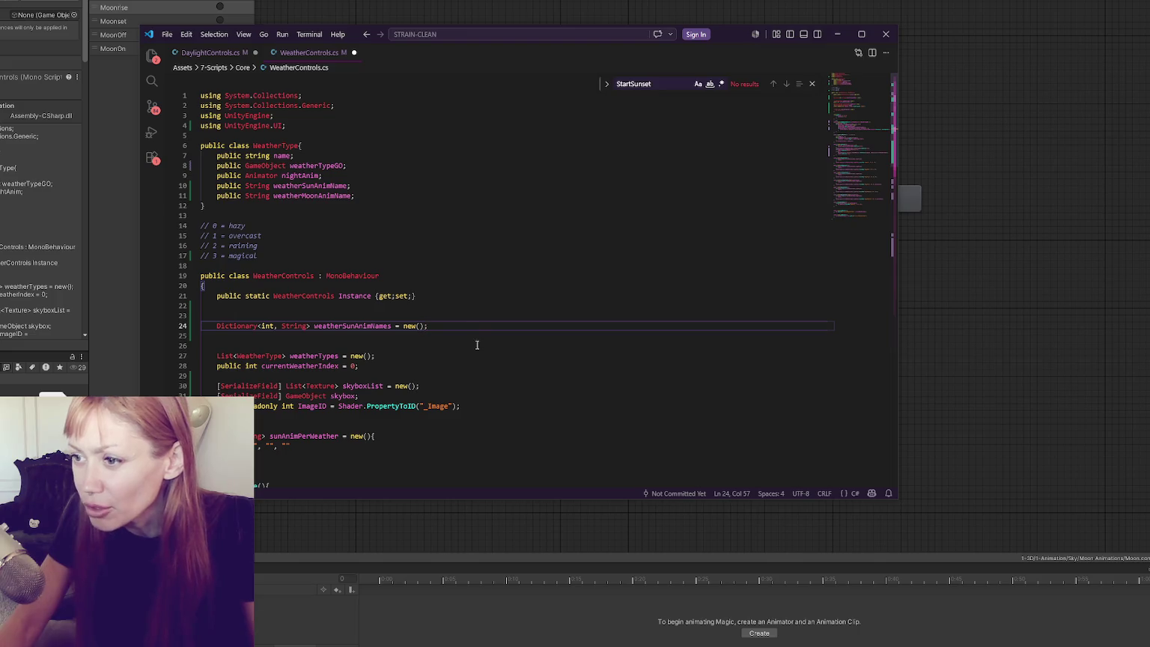
key(shift+alt+Down)
drag(348, 336, 364, 335)
text(Moon)
key(ctrl+s)
Give weatherSunAnimNames an initializer with entries {0, ""}, {1, ""}, {2, ""}, {3, ""}.
click(456, 325)
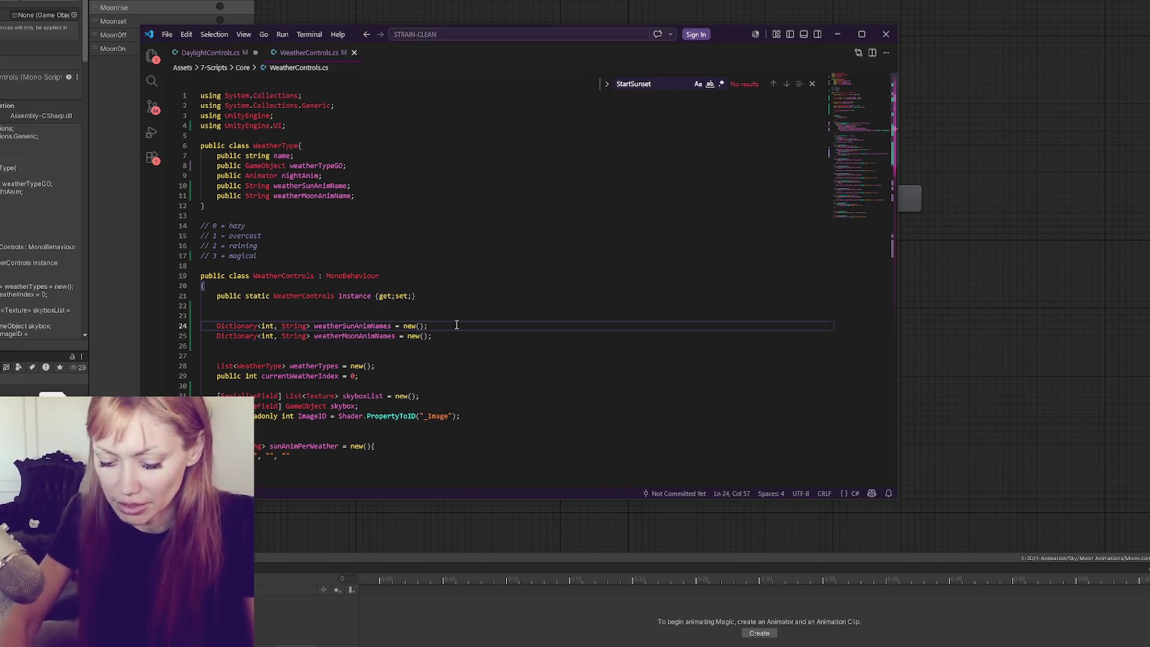
key(BackSpace)
text({)
key(Return)
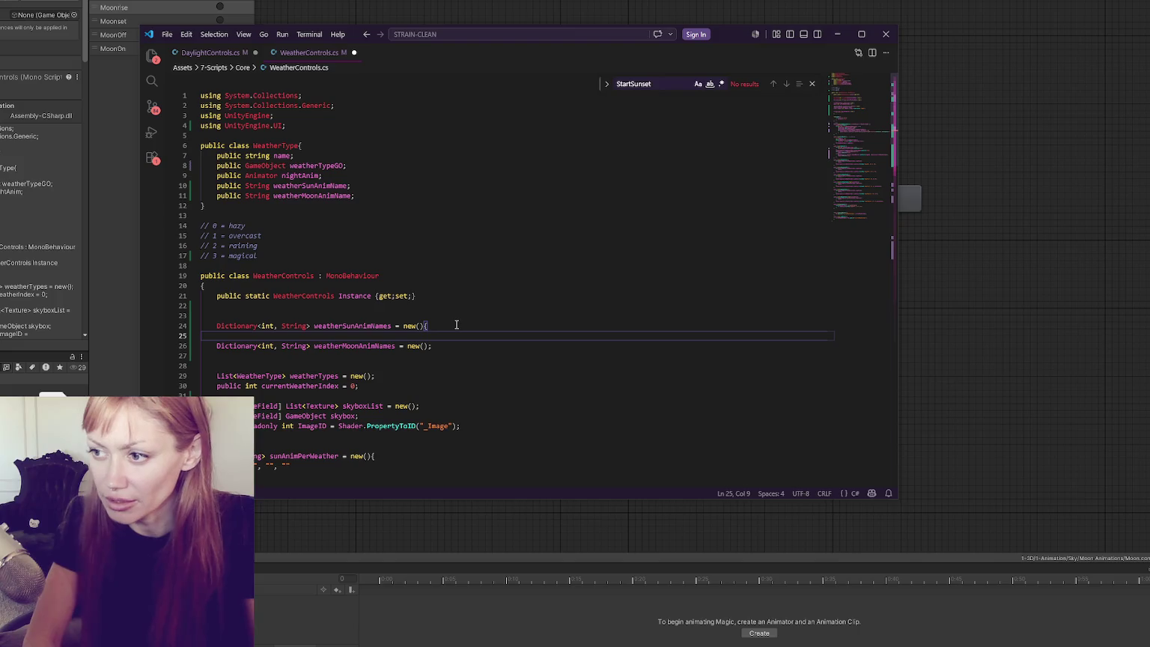
text(0, Haz)
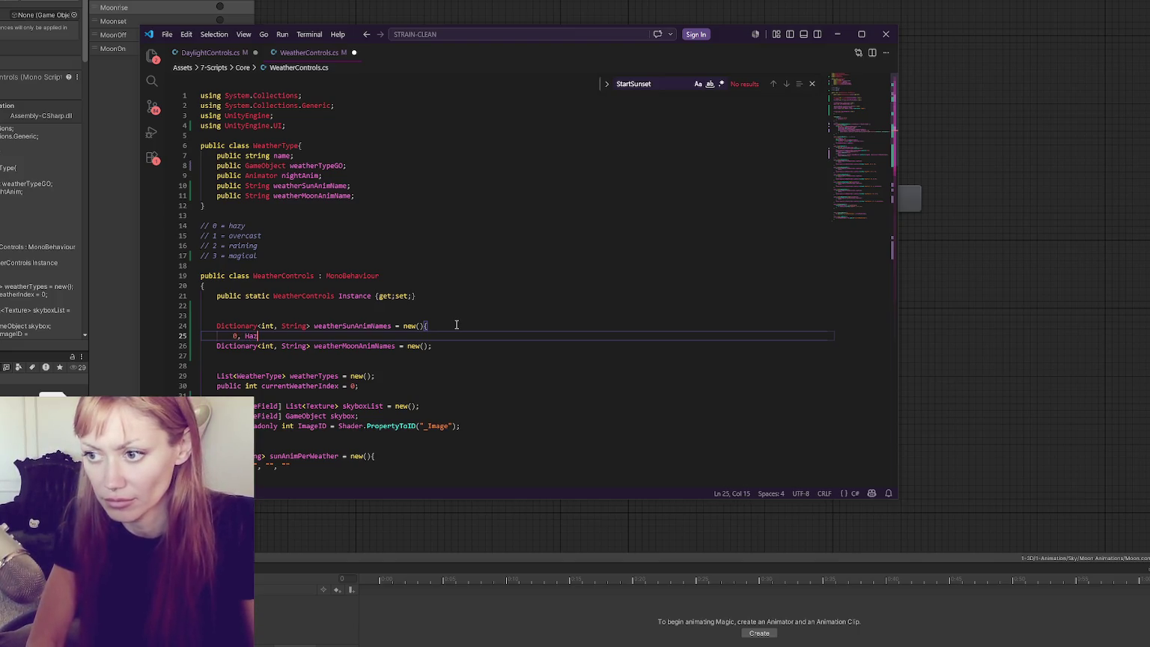
text(")
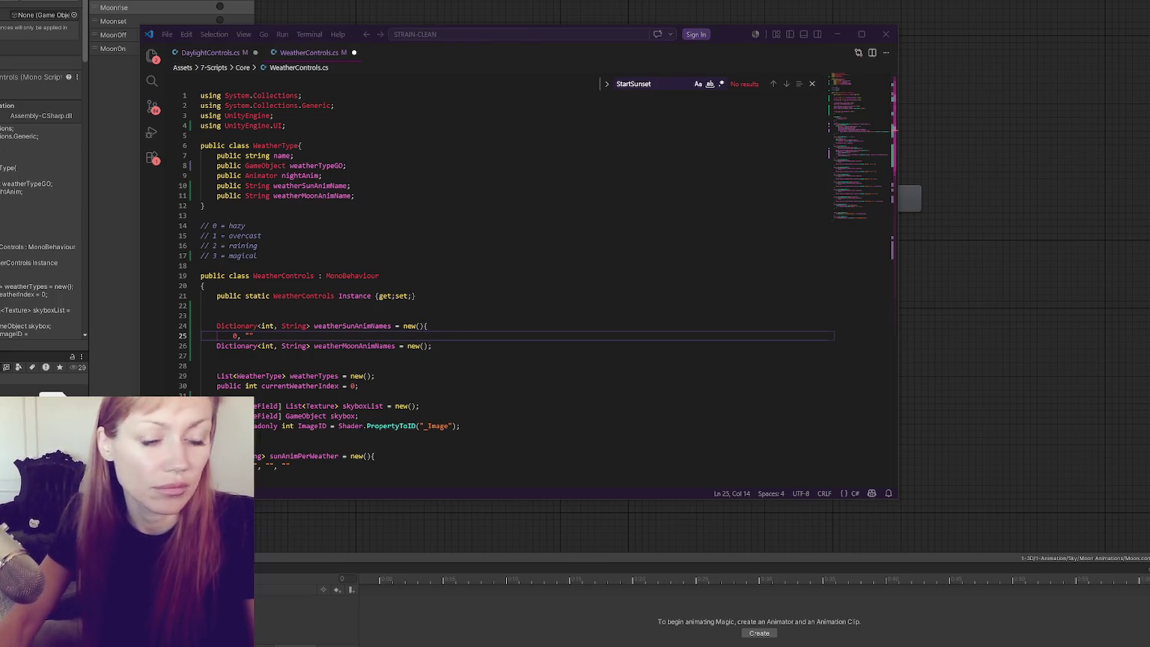
click(356, 325)
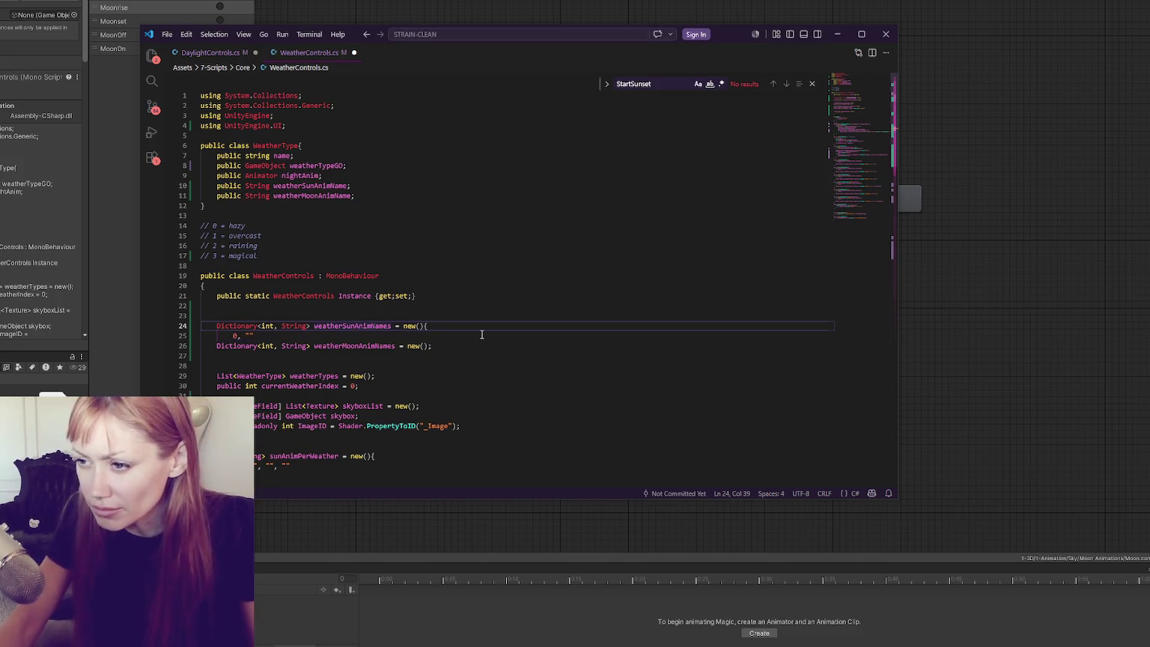
click(451, 327)
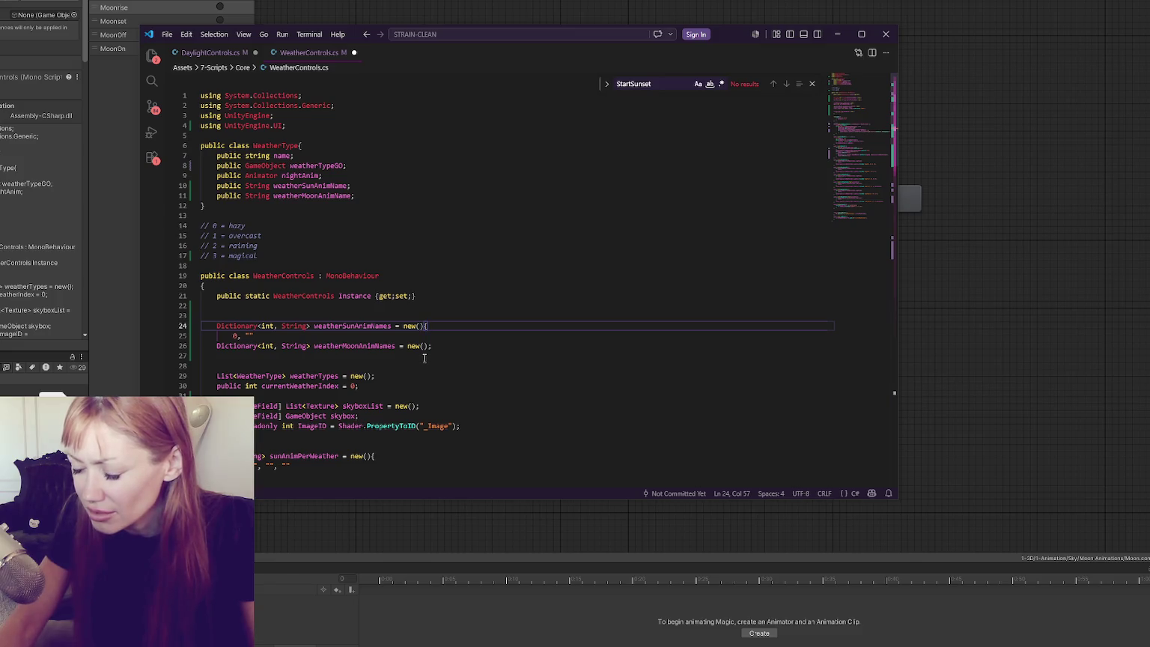
click(233, 336)
text({)
click(287, 336)
text(})
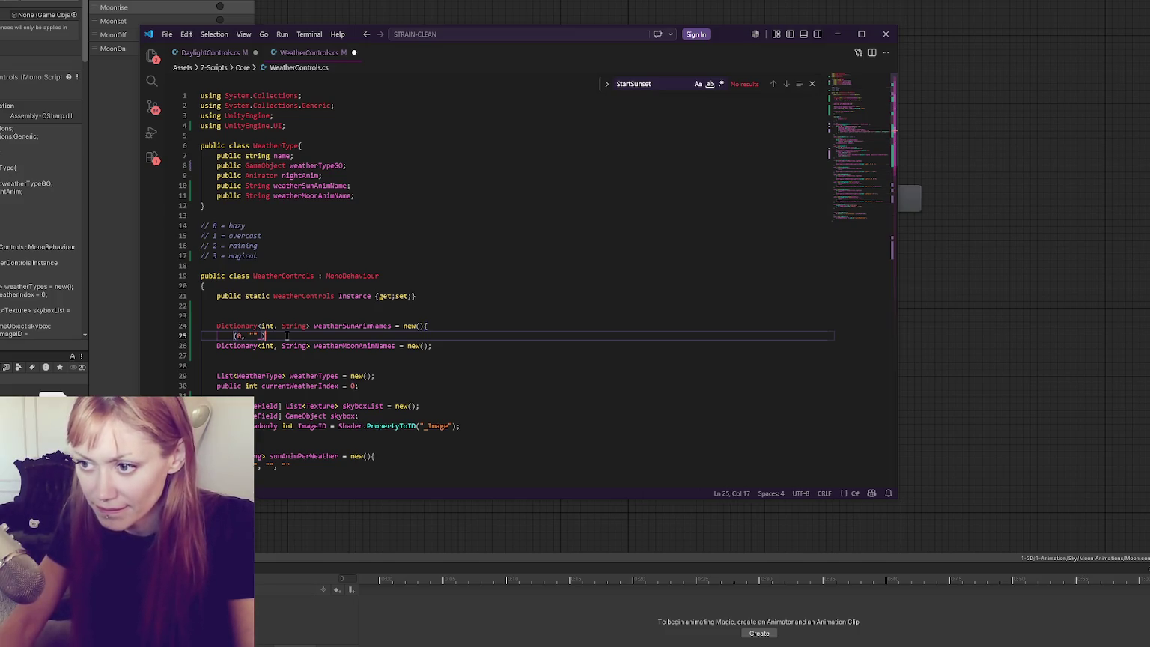
key(BackSpace)
text(, {1, )
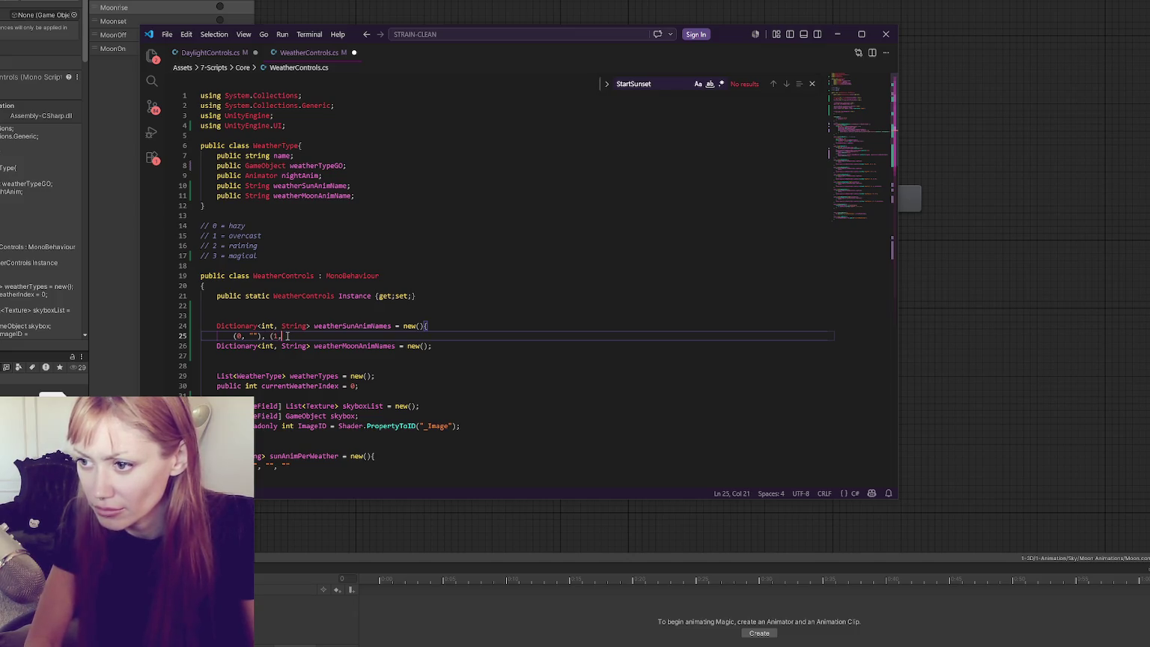
text(""}, {2, )
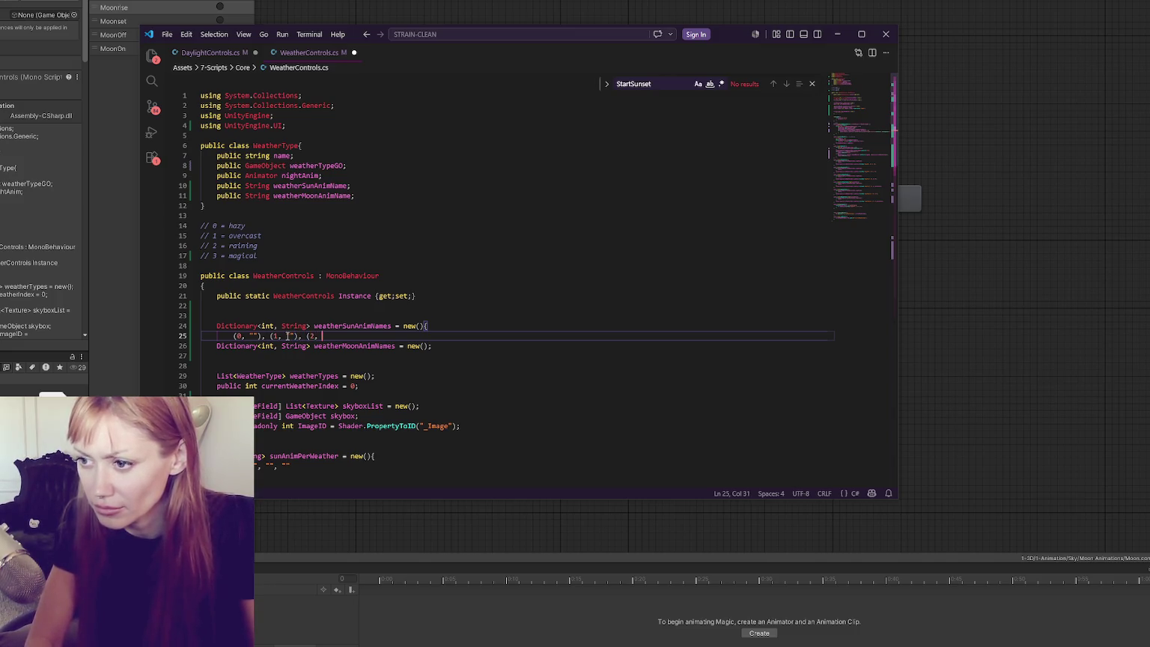
text(""}, {3, )
text(""};)
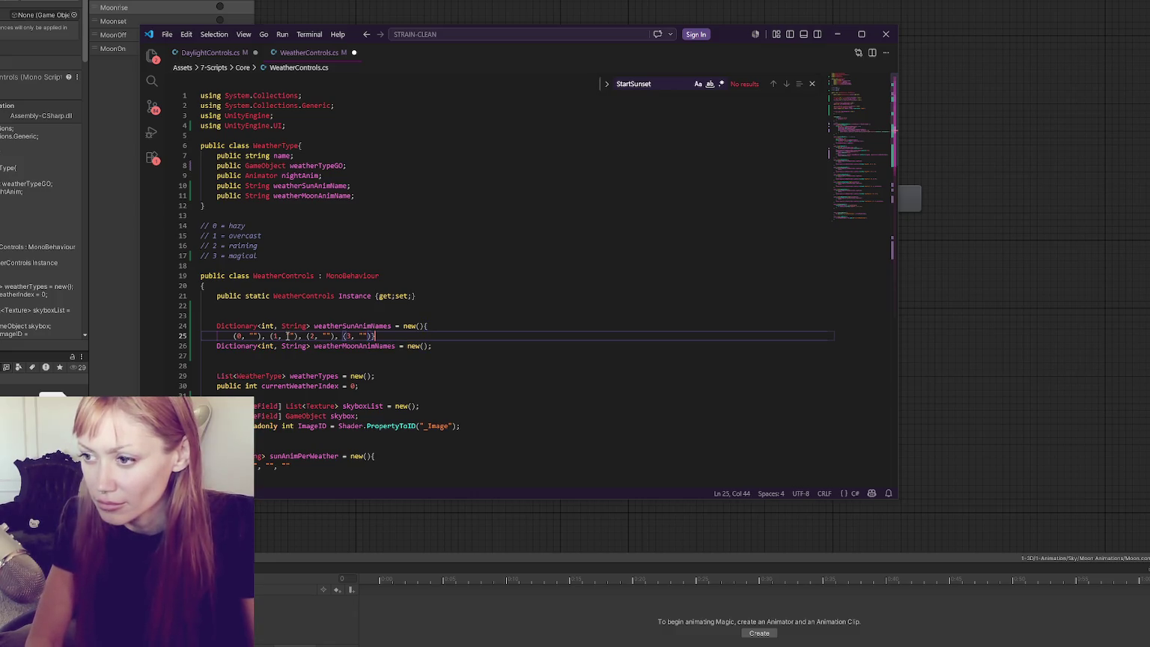
Put the initializer's closing brace on its own line, add a blank line, and save WeatherControls.cs.
key(Left)
key(Return)
key(End)
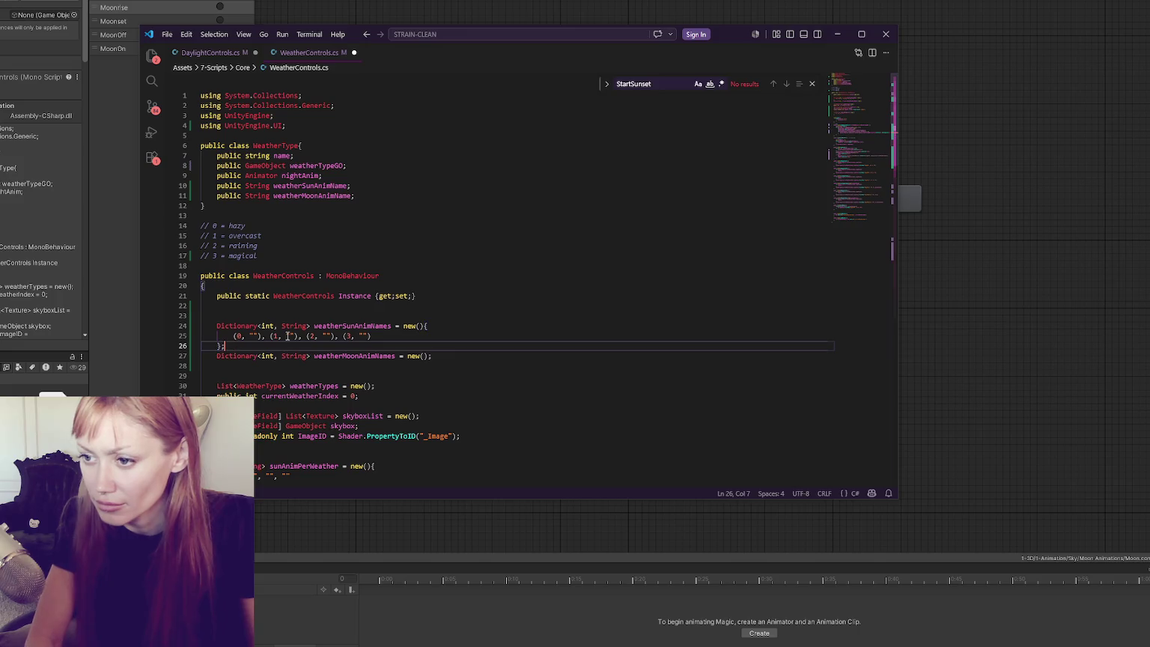
key(Return)
key(Down)
key(End)
key(ctrl+s)
Insert blank lines after the Awake method in WeatherControls.cs.
double_click(382, 326)
scroll(384, 314, down, 7)
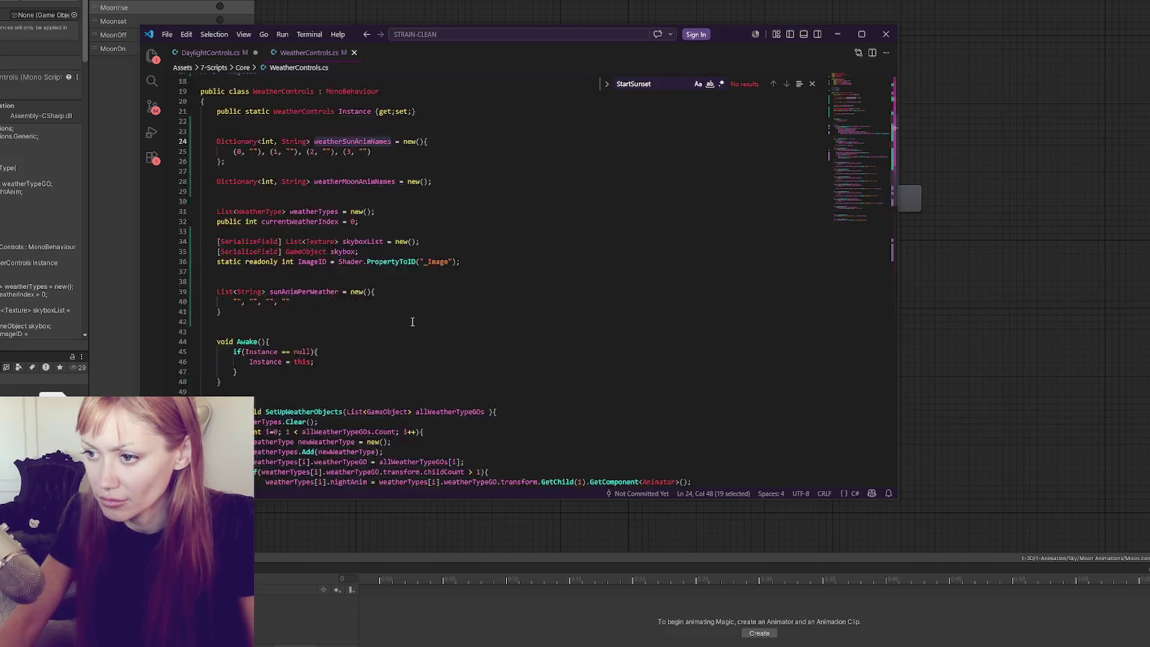
click(372, 323)
key(Return)
key(Return)
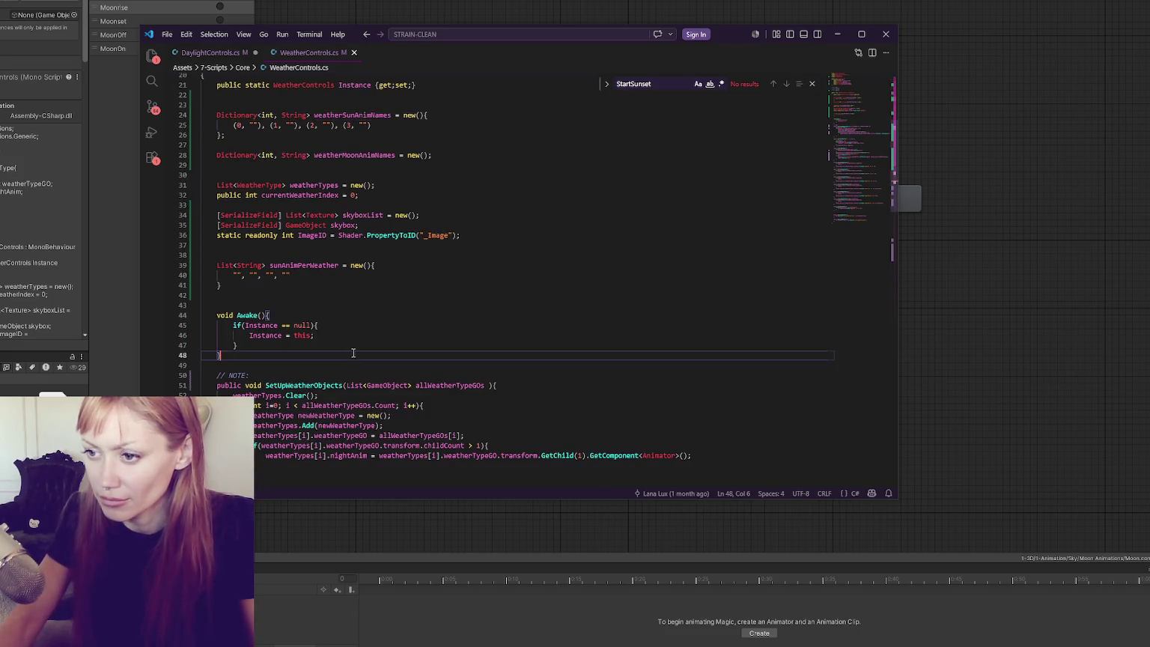
Review NewDay's 'Day' crossfade and unfinished sunAnimPerWeather line in DaylightControls.cs, then return.
key(ctrl+Tab)
click(341, 316)
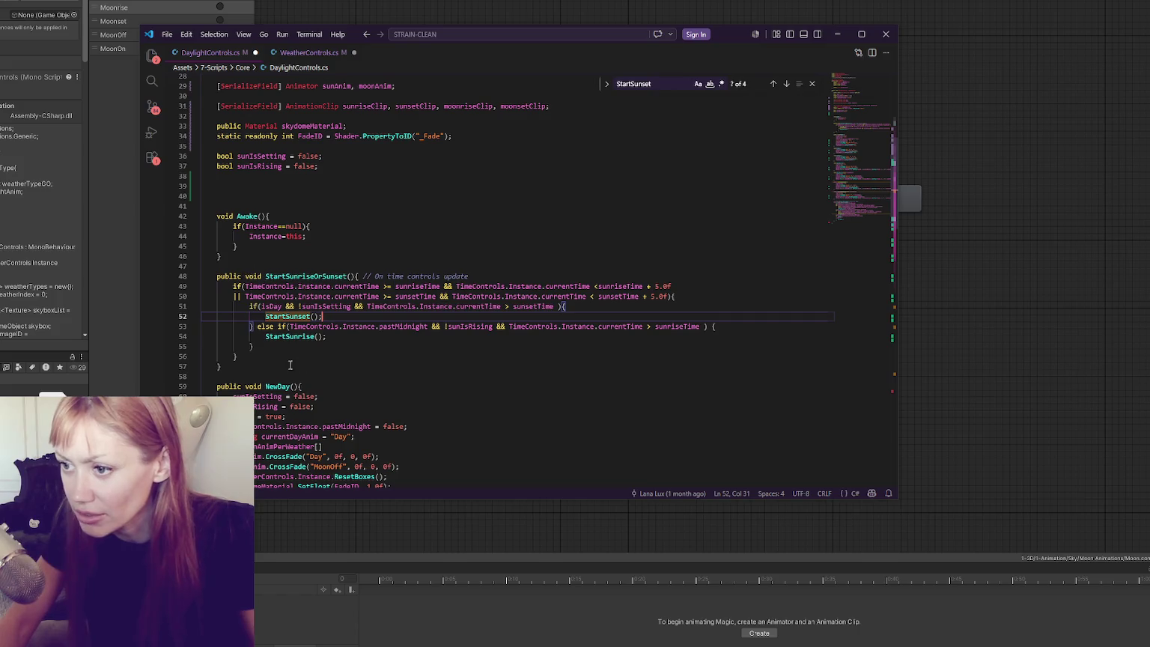
scroll(285, 224, down, 7)
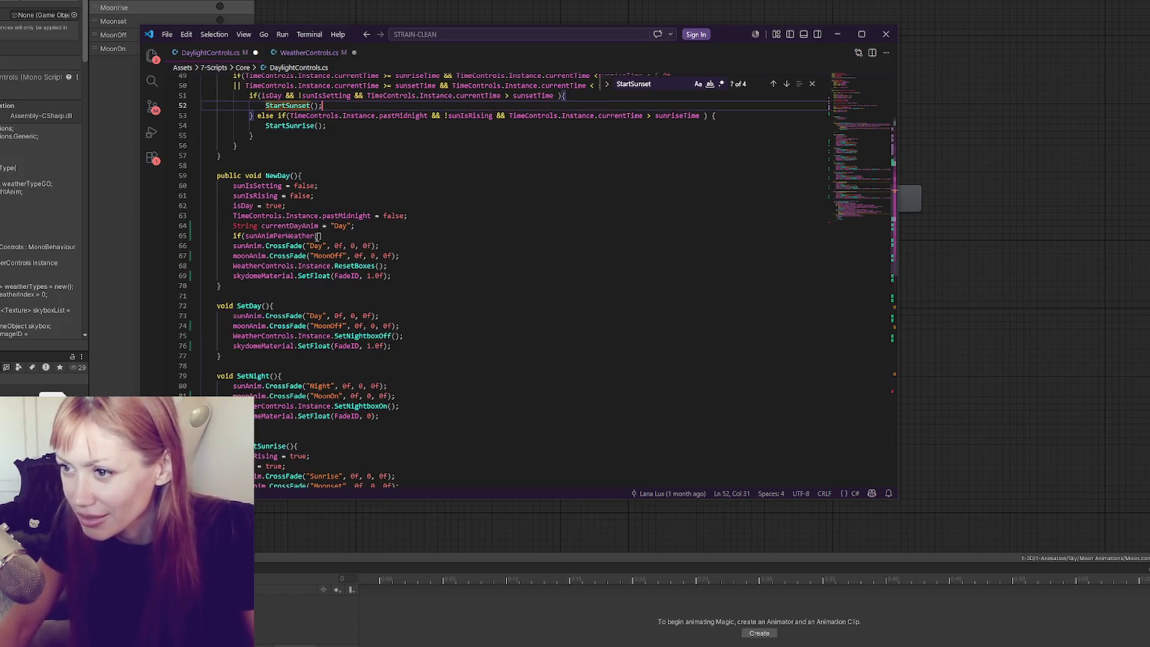
double_click(316, 246)
click(335, 235)
drag(335, 235, 229, 234)
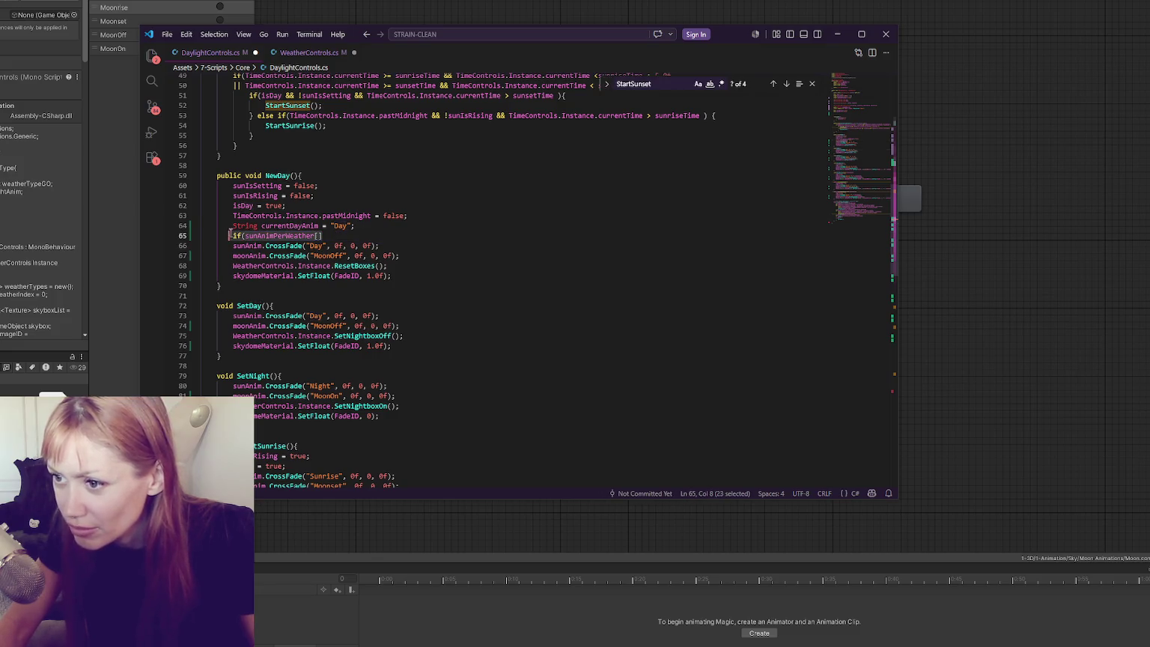
click(309, 52)
scroll(300, 322, down, 3)
Add an empty public String GetSunAnimNameFromWeather() method below Awake and copy its name.
text(public )
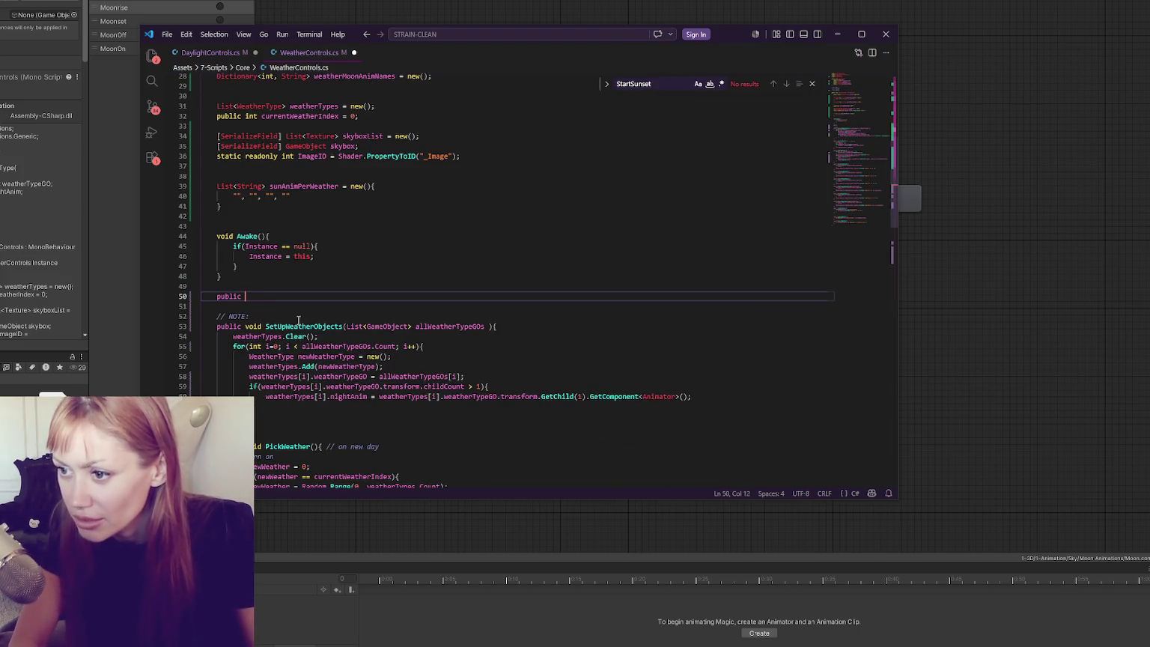
text(String Get)
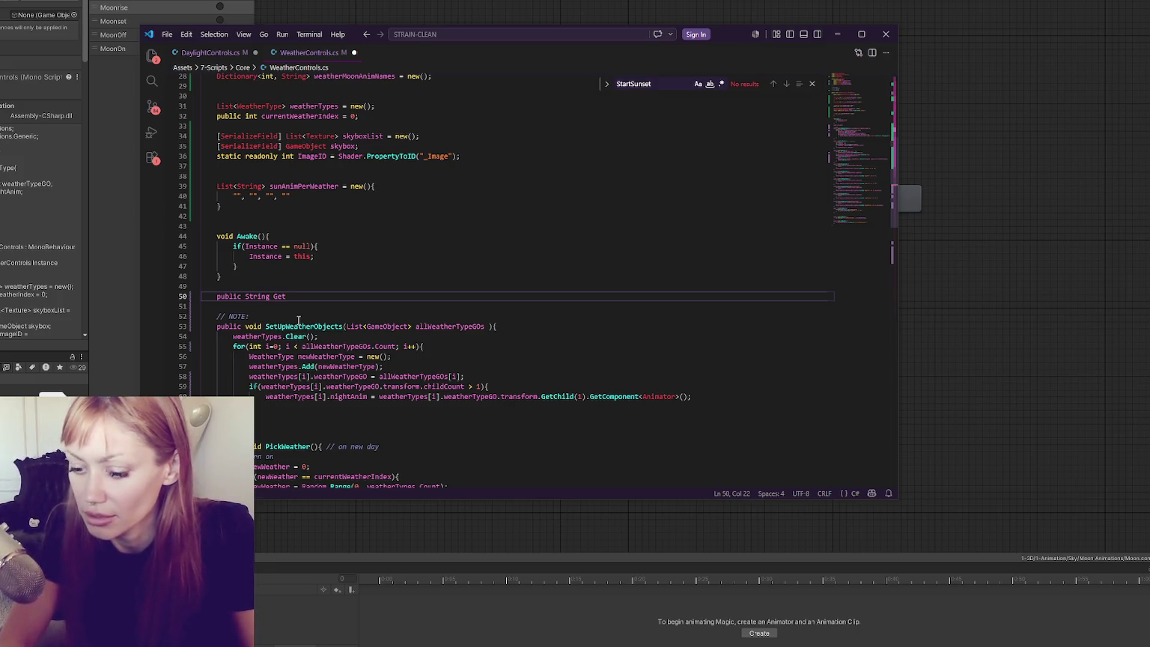
text(SunAnimNameFromWeather())
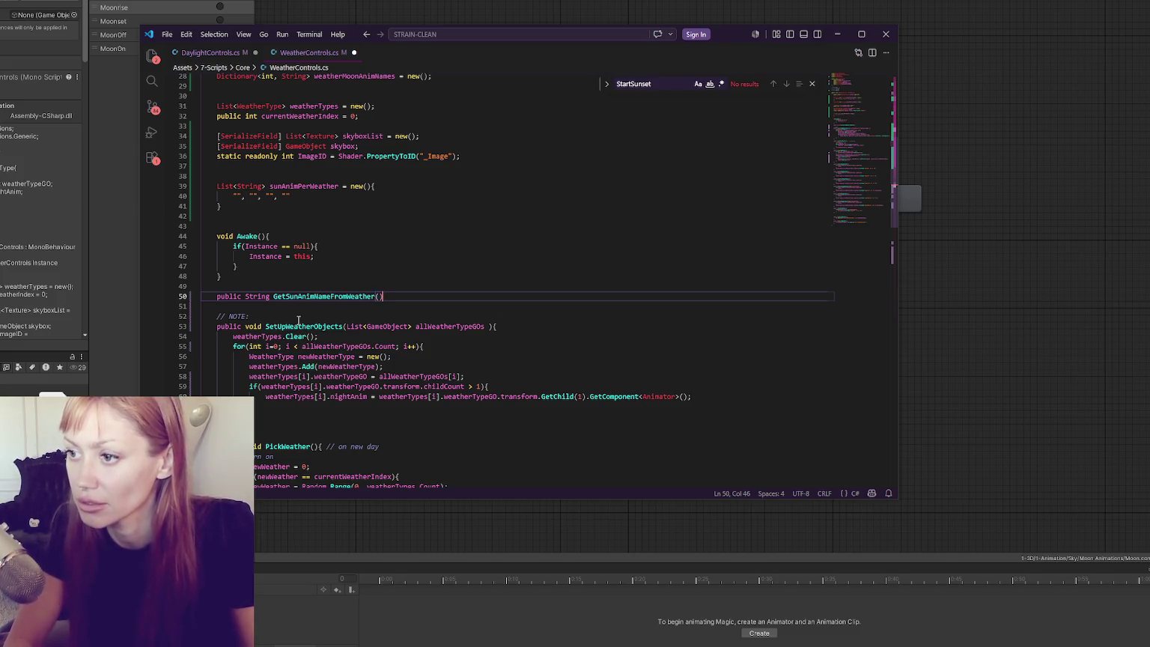
text({)
key(Return)
click(322, 296)
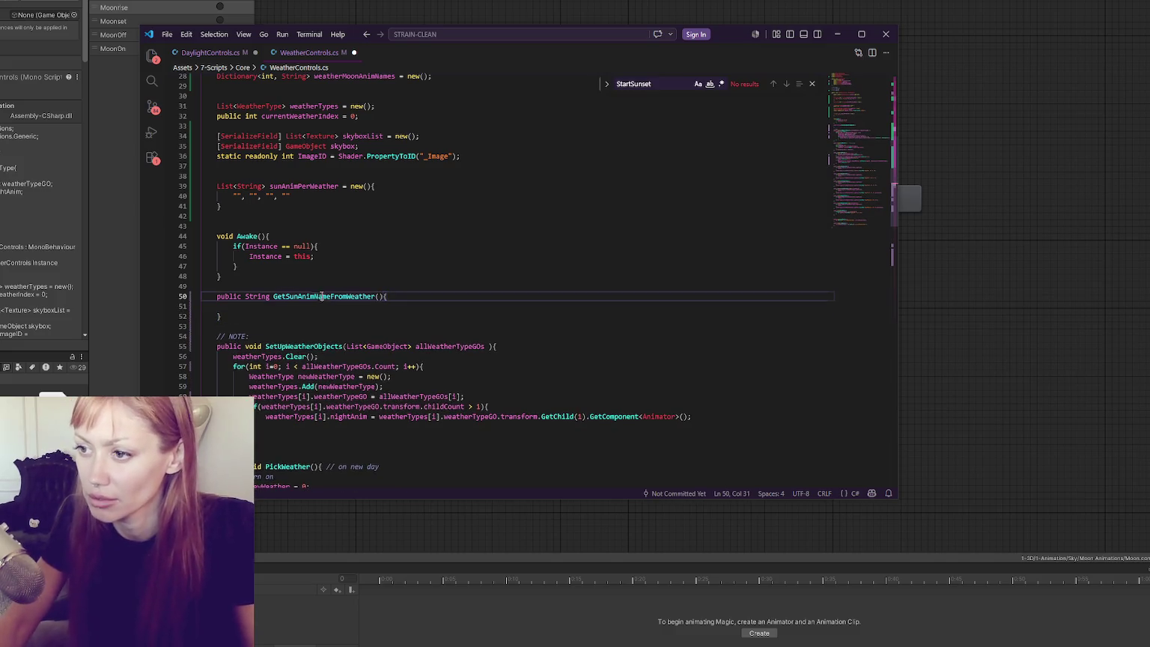
double_click(335, 297)
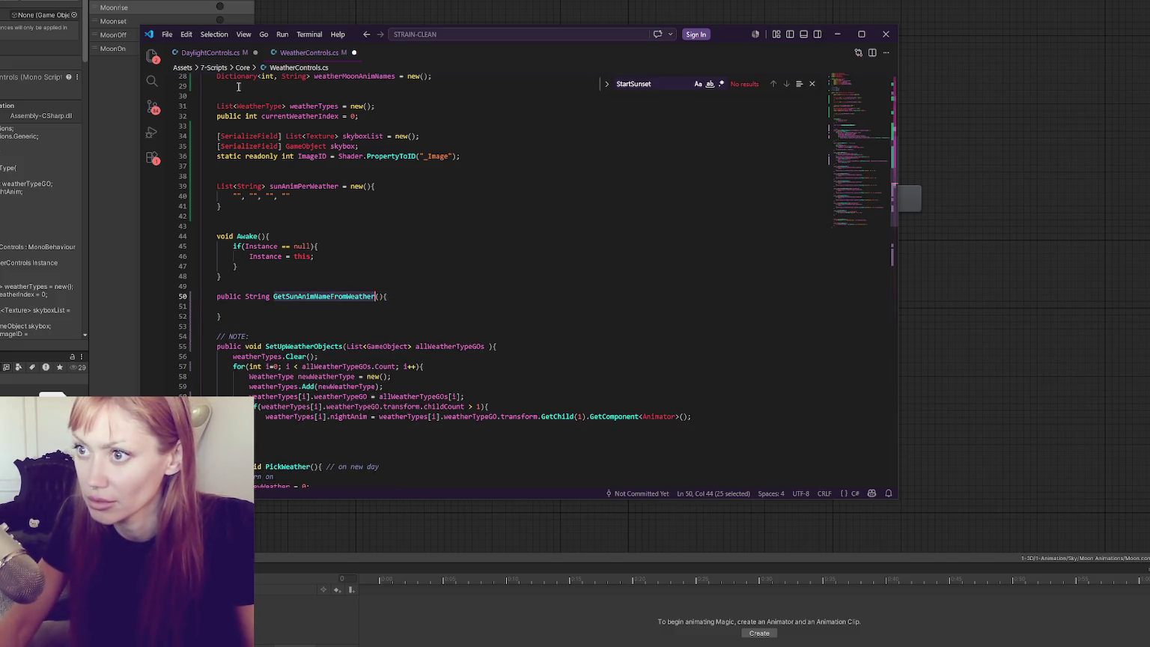
click(208, 53)
Replace the unfinished if in NewDay with String currentDayAnim = GetSunAnimNameFromWeather();.
text(GetSunAnimNameFromWeather)
text(();)
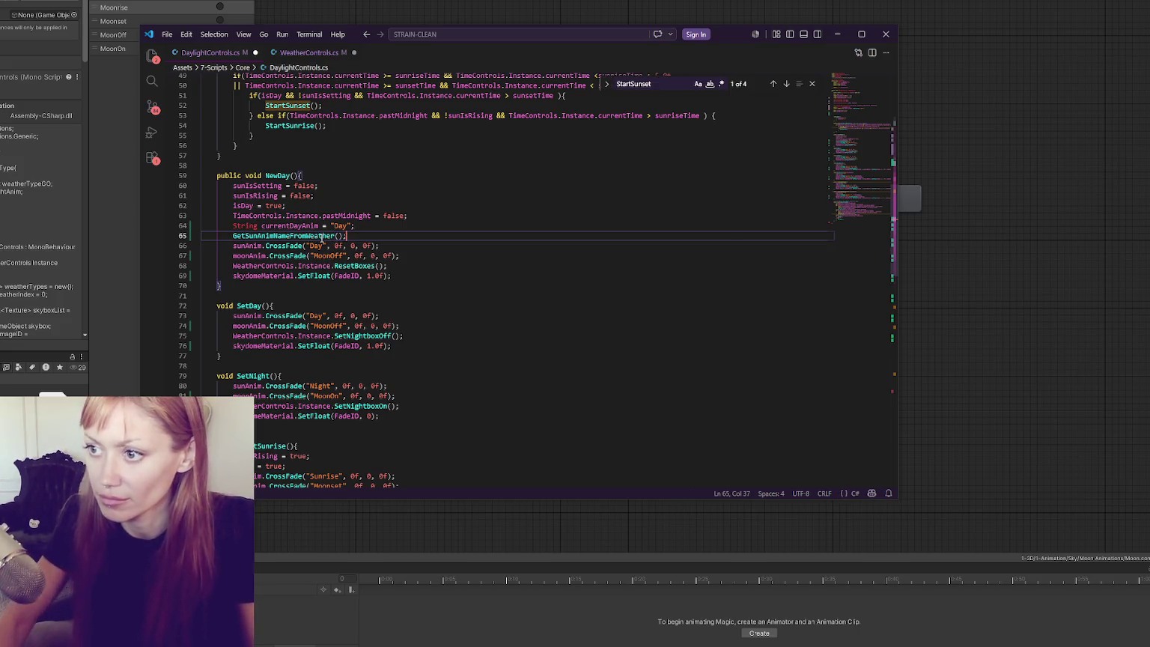
key(Home)
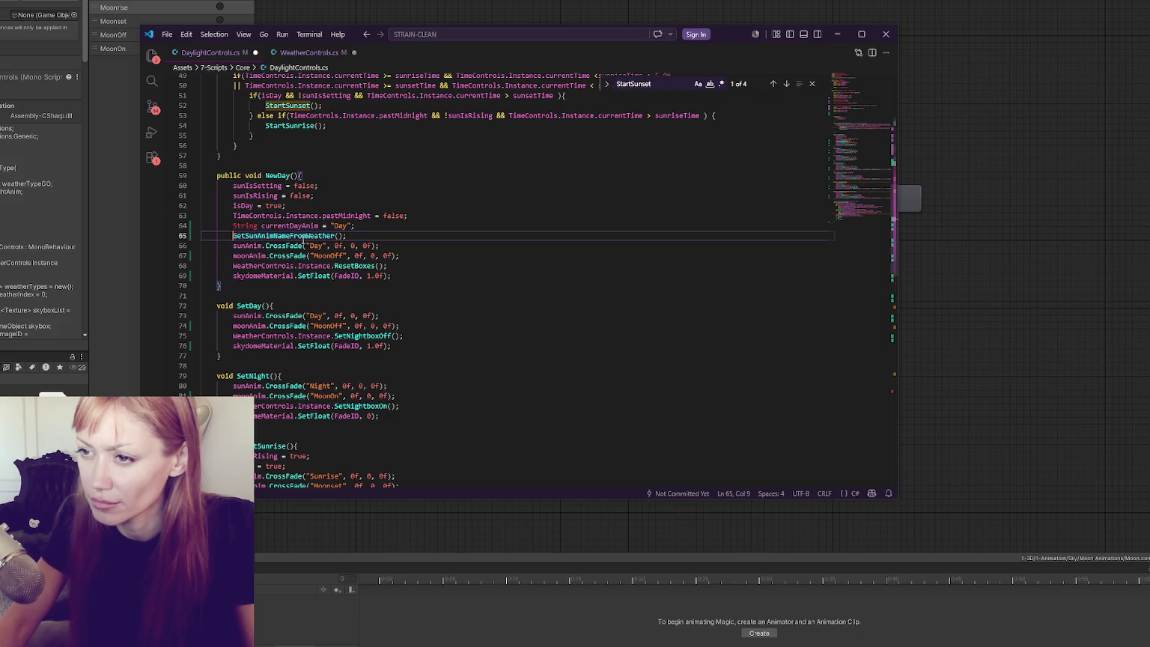
text(String)
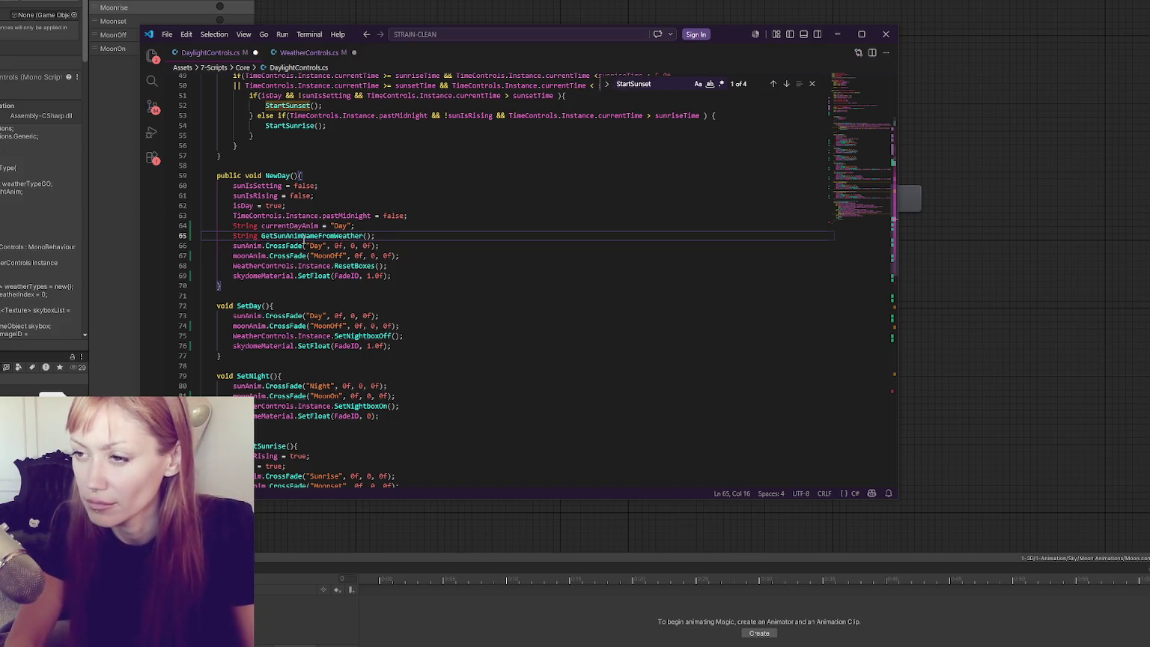
shift+click(330, 226)
key(Delete)
click(286, 226)
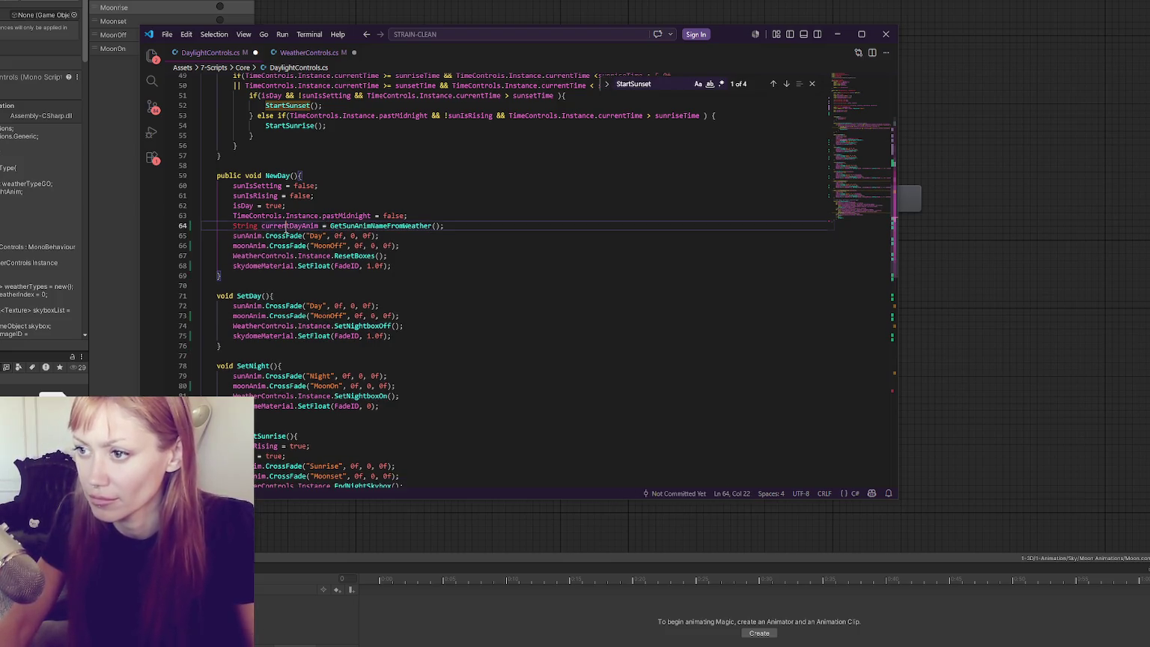
Keep the 'Day' crossfade commented out, add a copy crossfading to currentDayAnim, and save.
click(405, 235)
key(ctrl+slash)
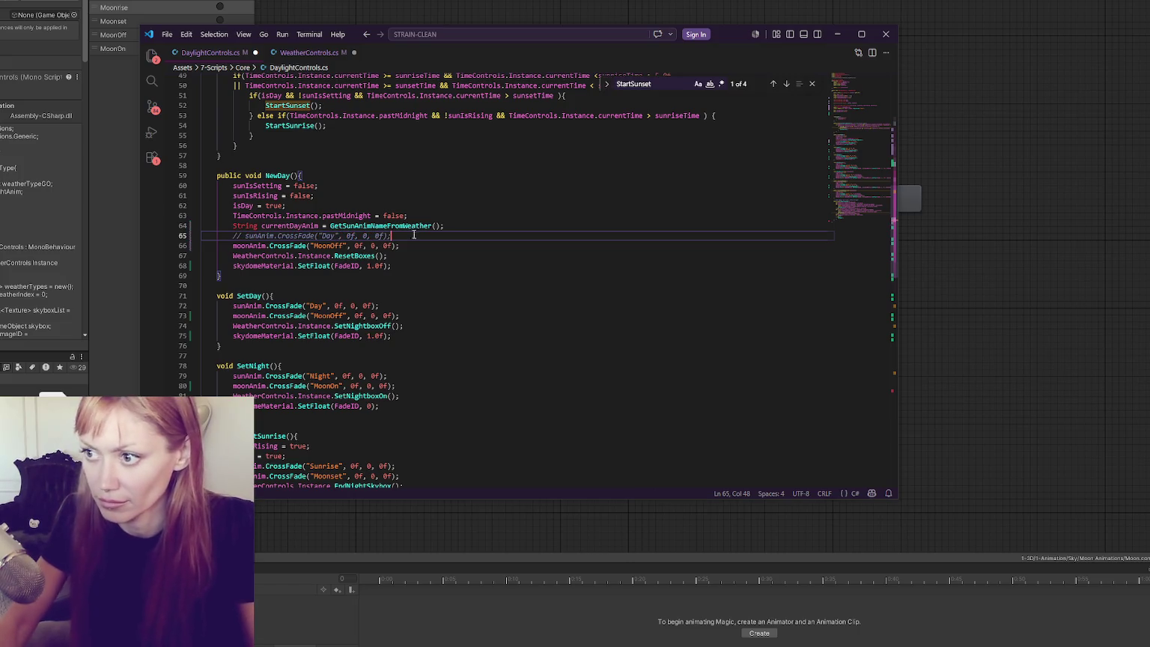
key(shift+alt+Up)
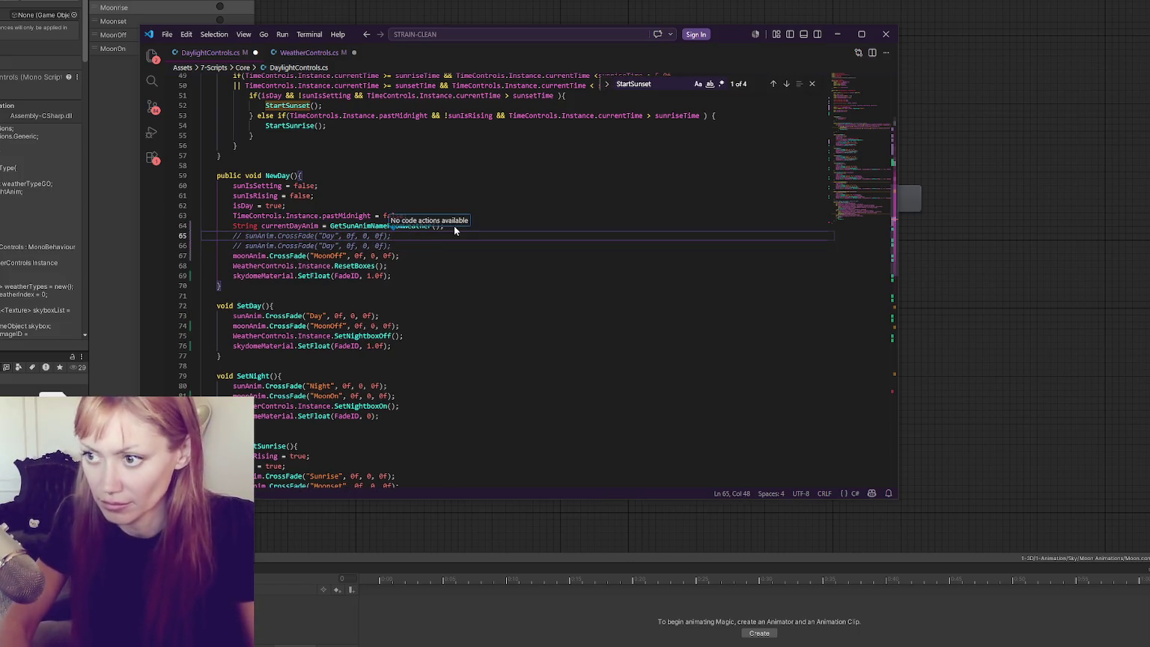
key(ctrl+slash)
double_click(289, 225)
key(ctrl+c)
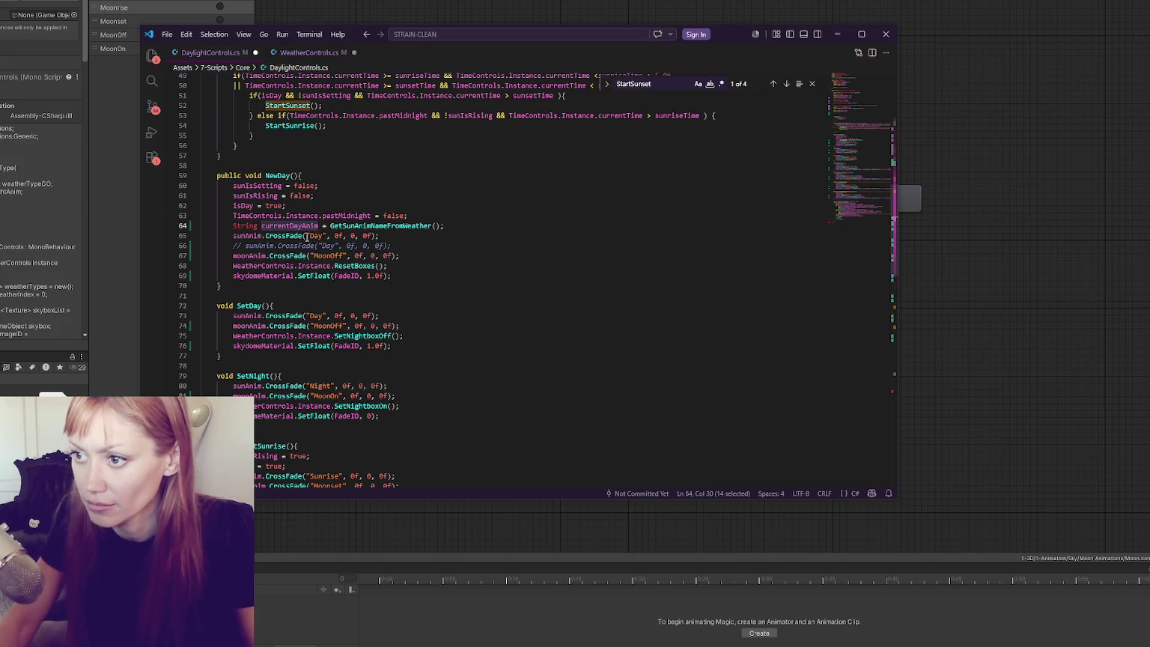
drag(306, 236, 327, 236)
key(BackSpace)
key(BackSpace)
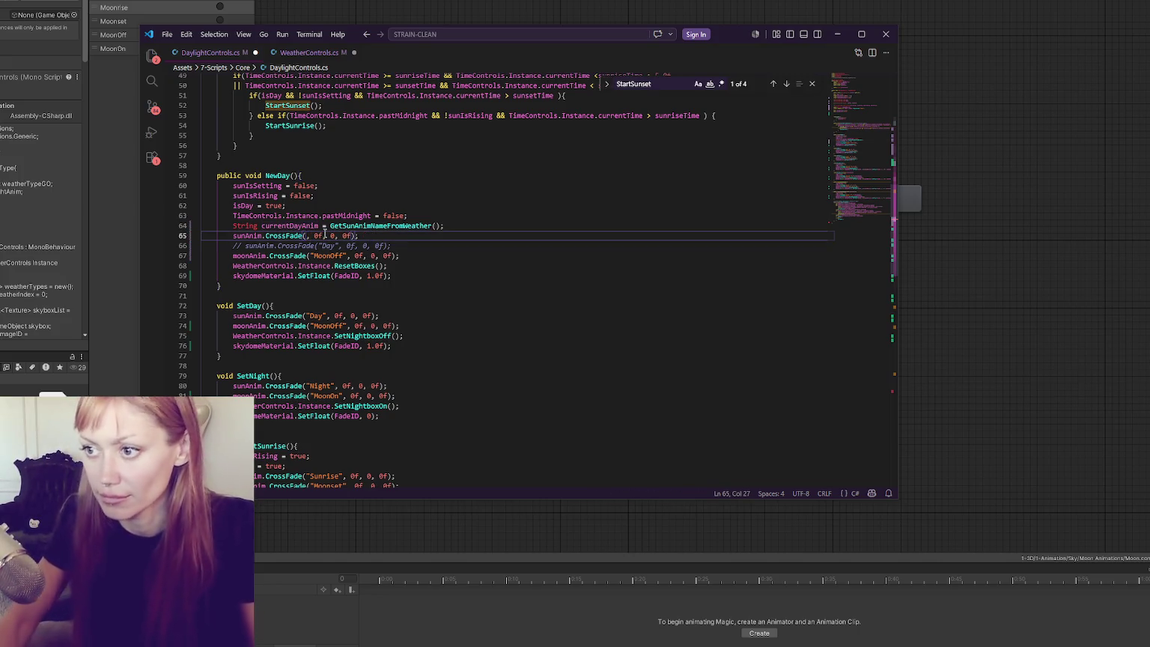
key(ctrl+v)
key(Down)
key(Down)
key(End)
key(ctrl+s)
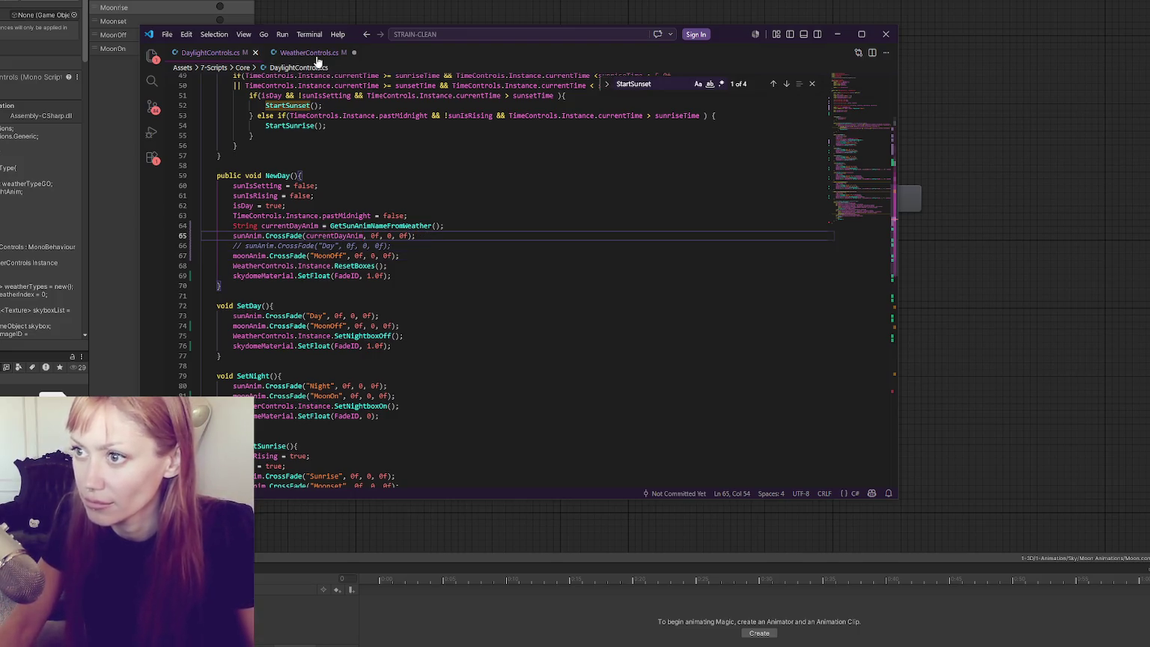
click(312, 57)
In GetSunAnimNameFromWeather, set String sunAnimForThisWeather = "Day", then start an if( before return.
click(346, 305)
key(Return)
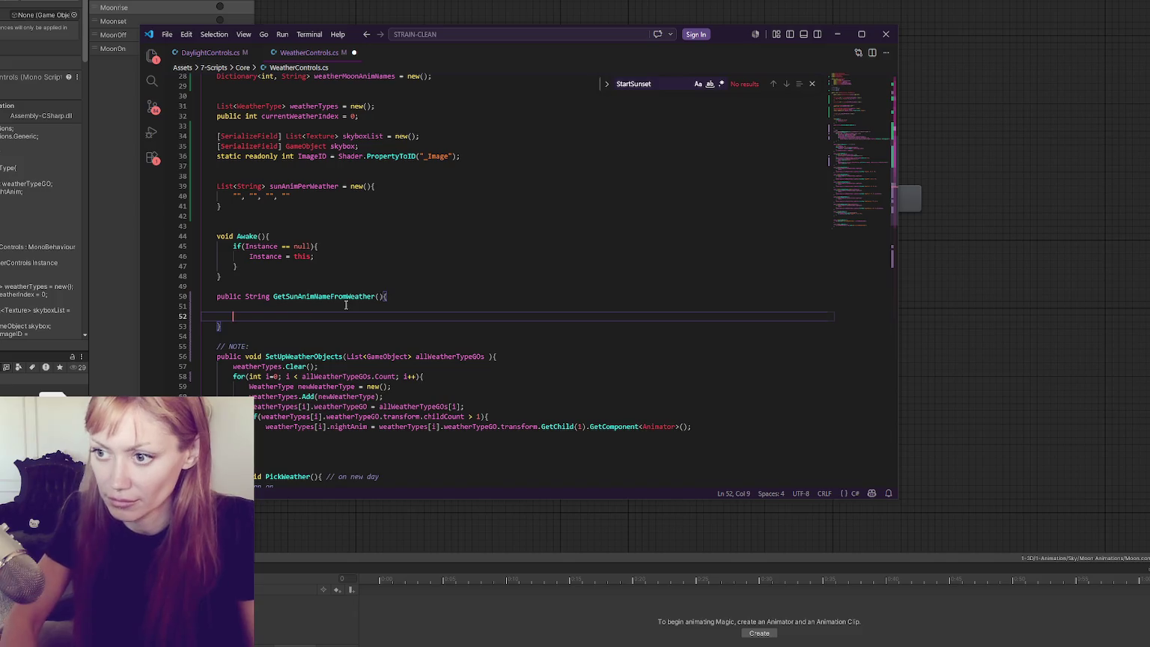
text(return)
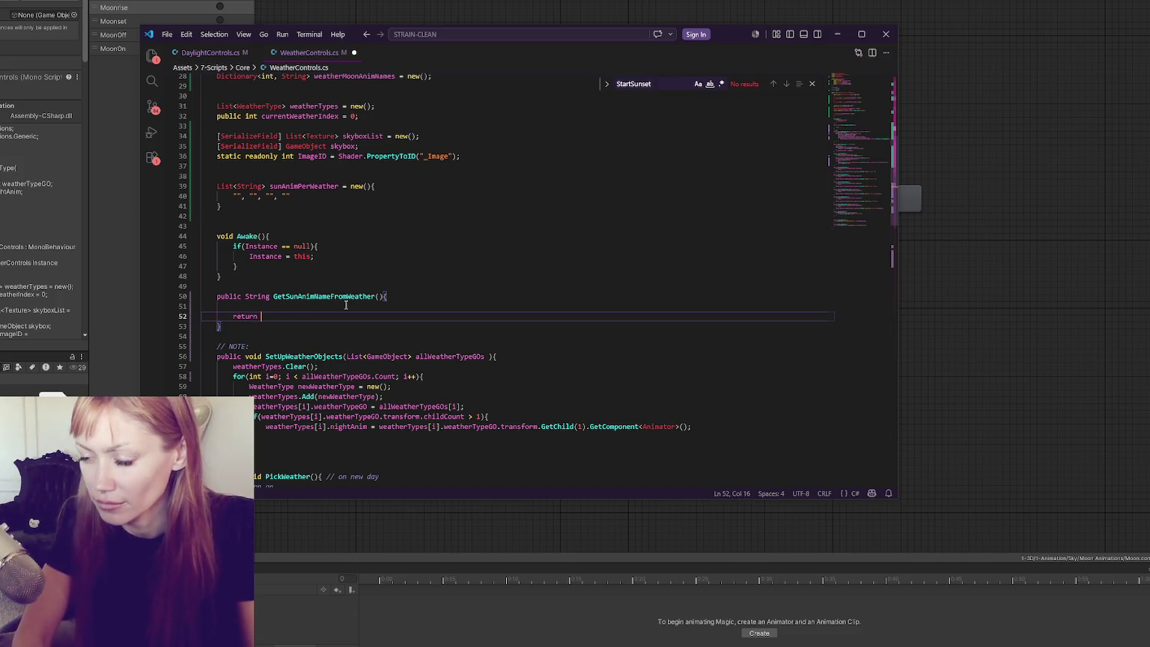
click(340, 303)
text(String )
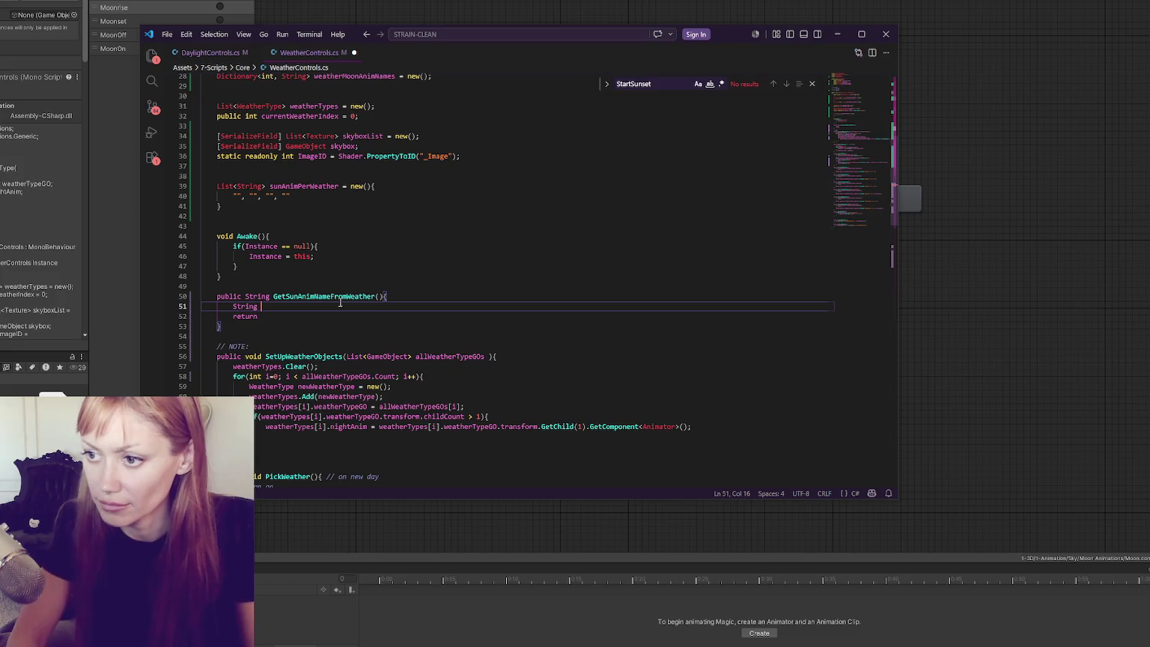
text(sunAnim)
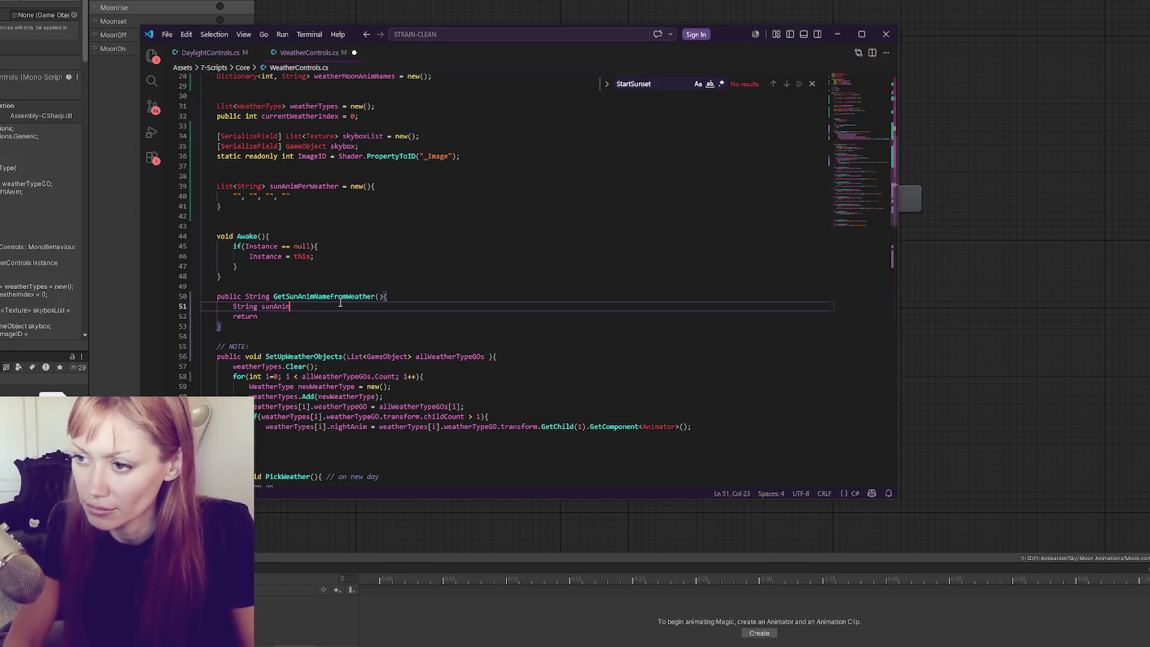
text(ForThi)
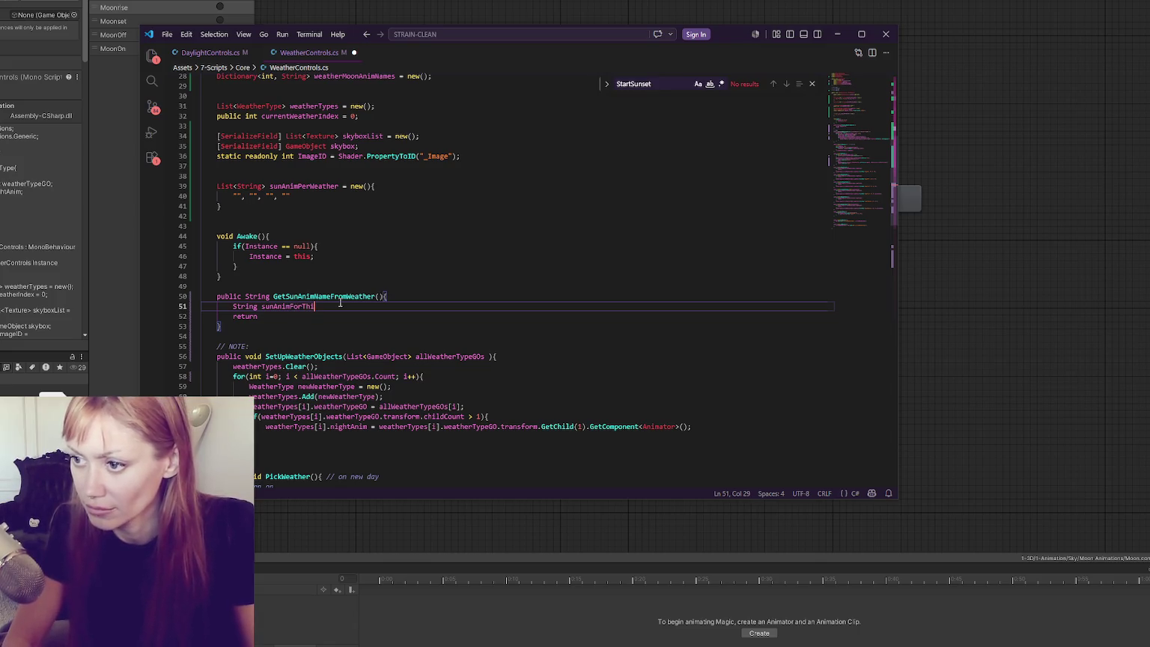
text(sWeather = "";)
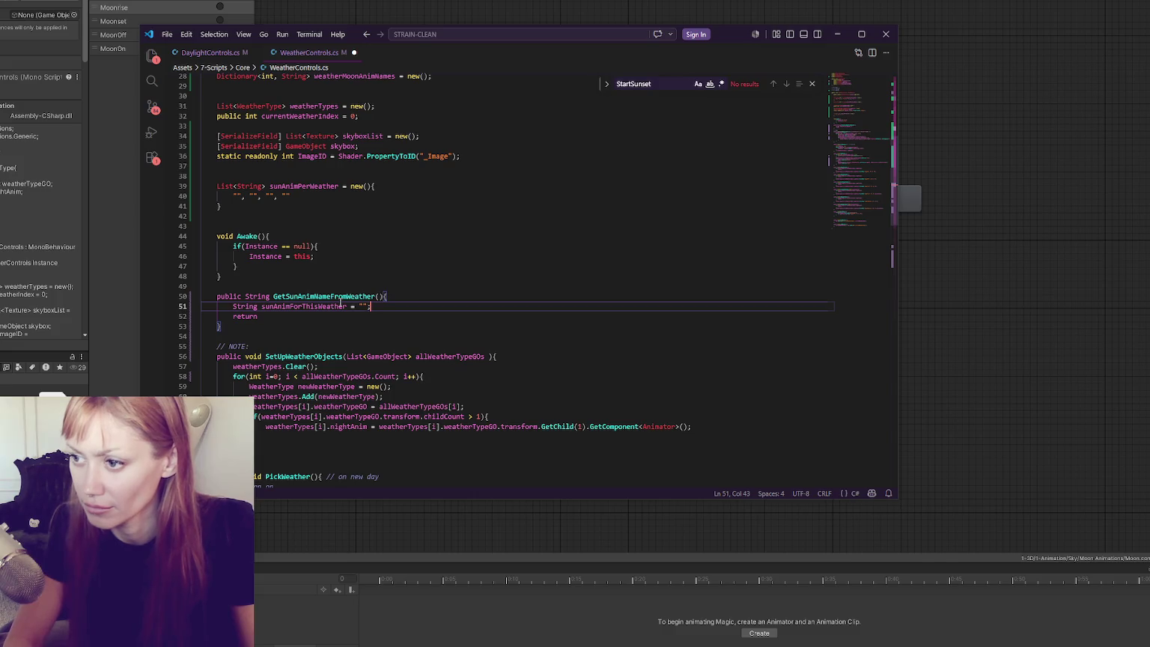
key(Return)
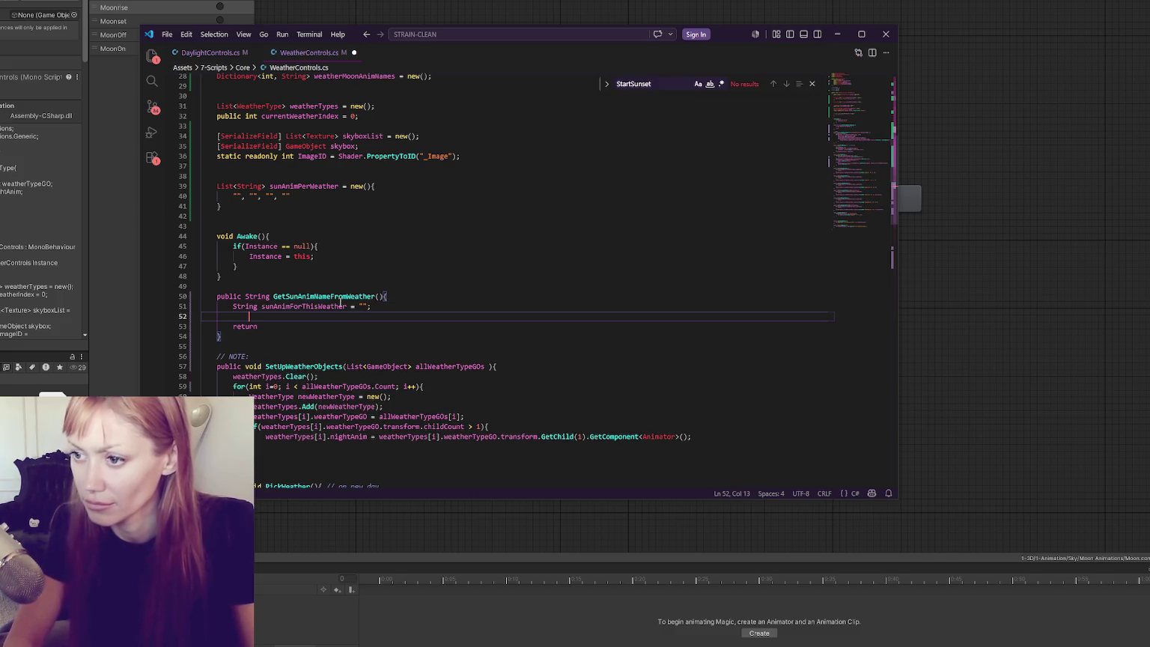
click(363, 306)
text(Day)
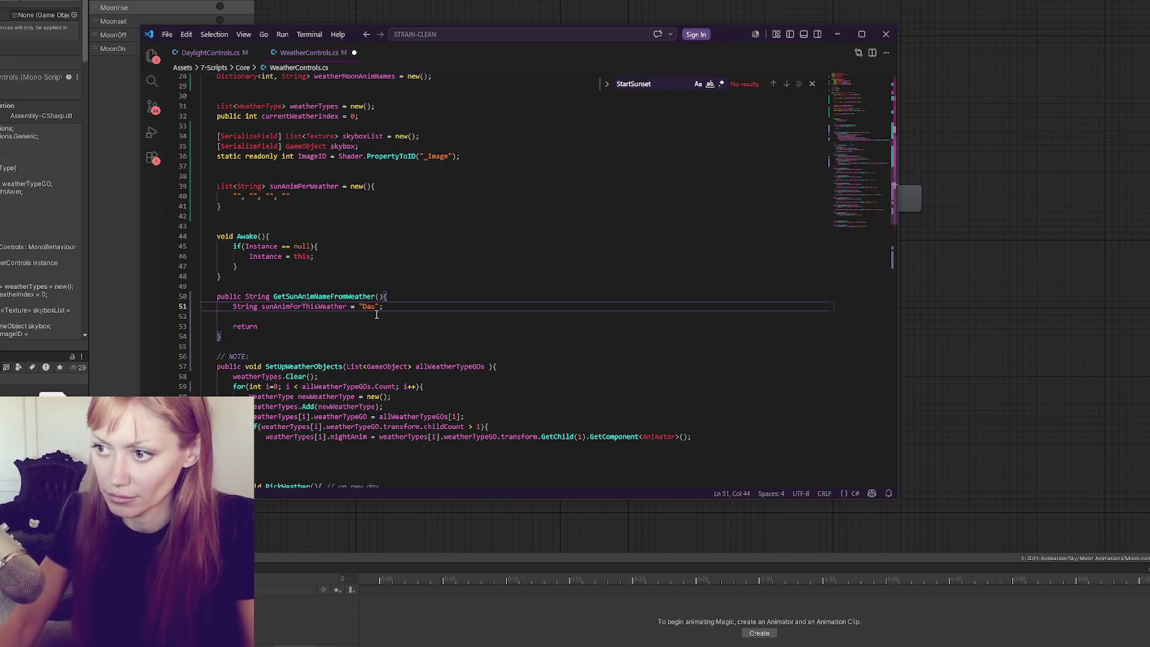
click(372, 316)
key(Tab)
key(Tab)
key(Tab)
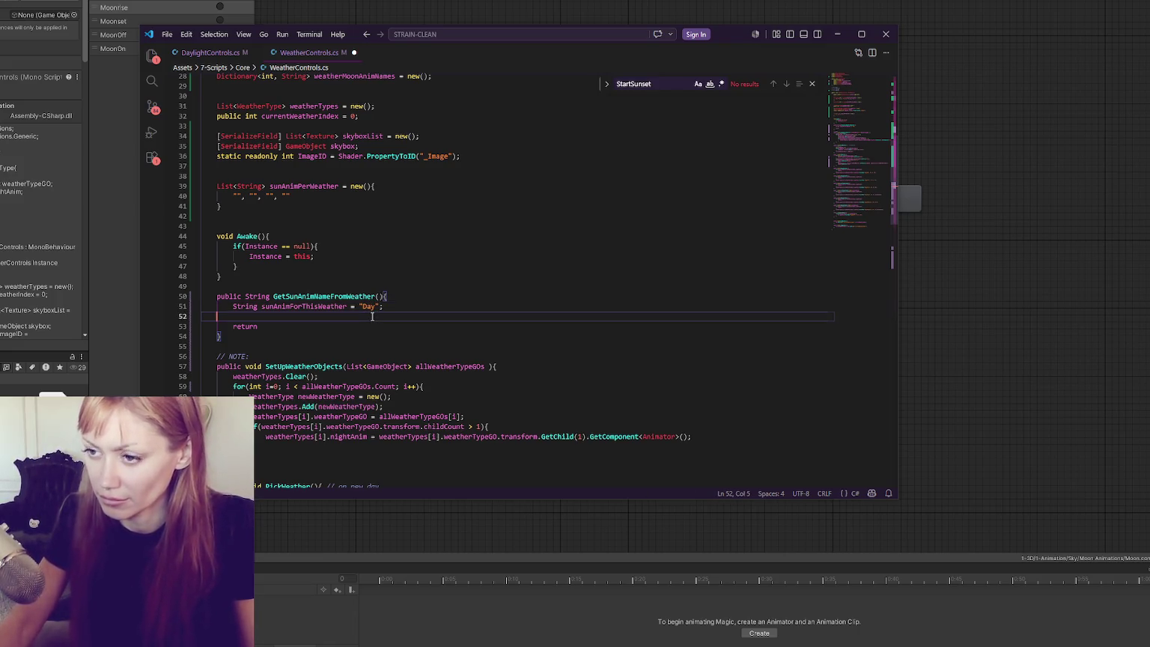
text(if()
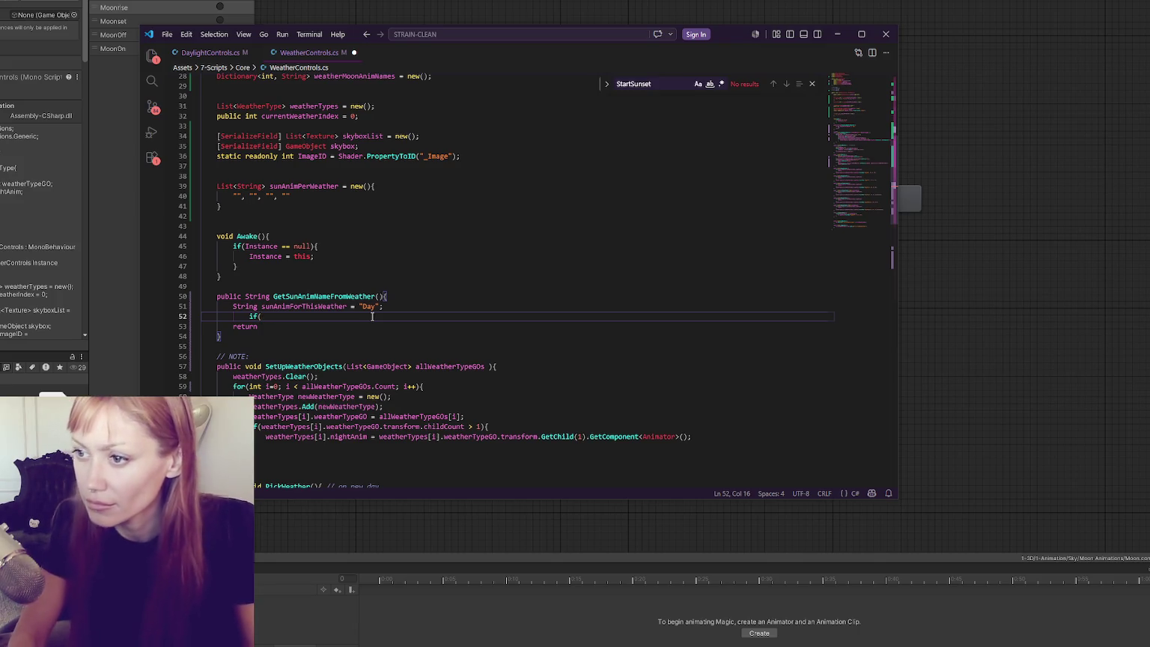
Delete the unused sunAnimPerWeather list declaration.
scroll(372, 316, up, 3)
drag(282, 256, 286, 291)
key(Delete)
scroll(314, 194, up, 3)
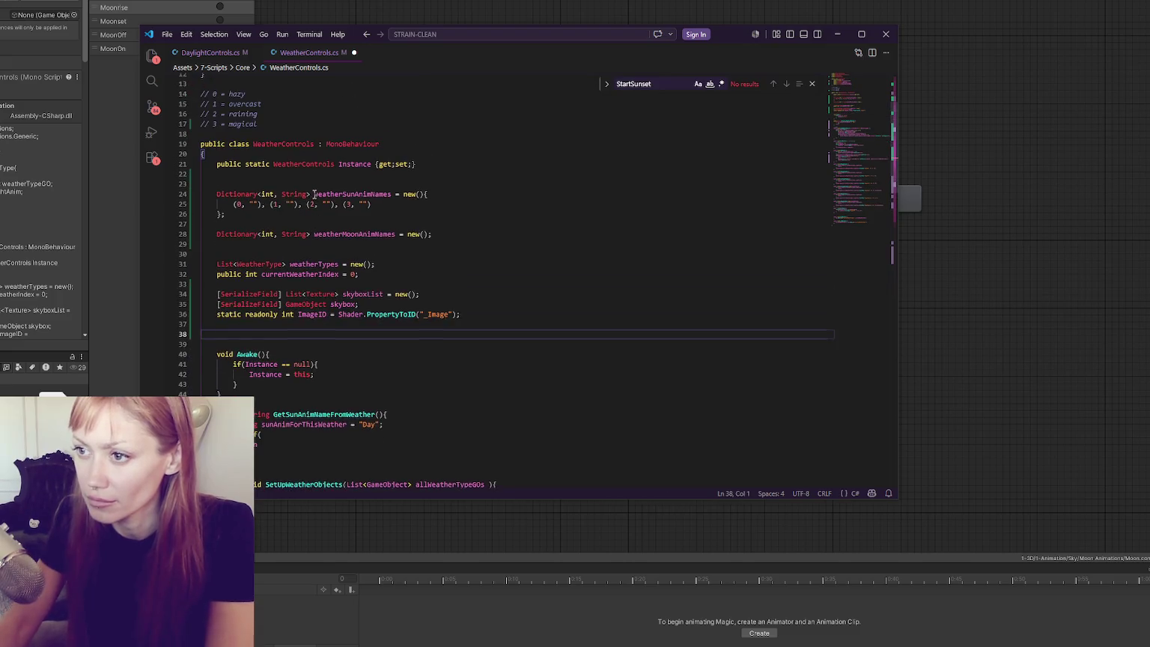
Start the if condition on line 48 with weatherSunAnimNames[.
double_click(352, 194)
key(ctrl+c)
click(319, 434)
key(ctrl+v)
text([)
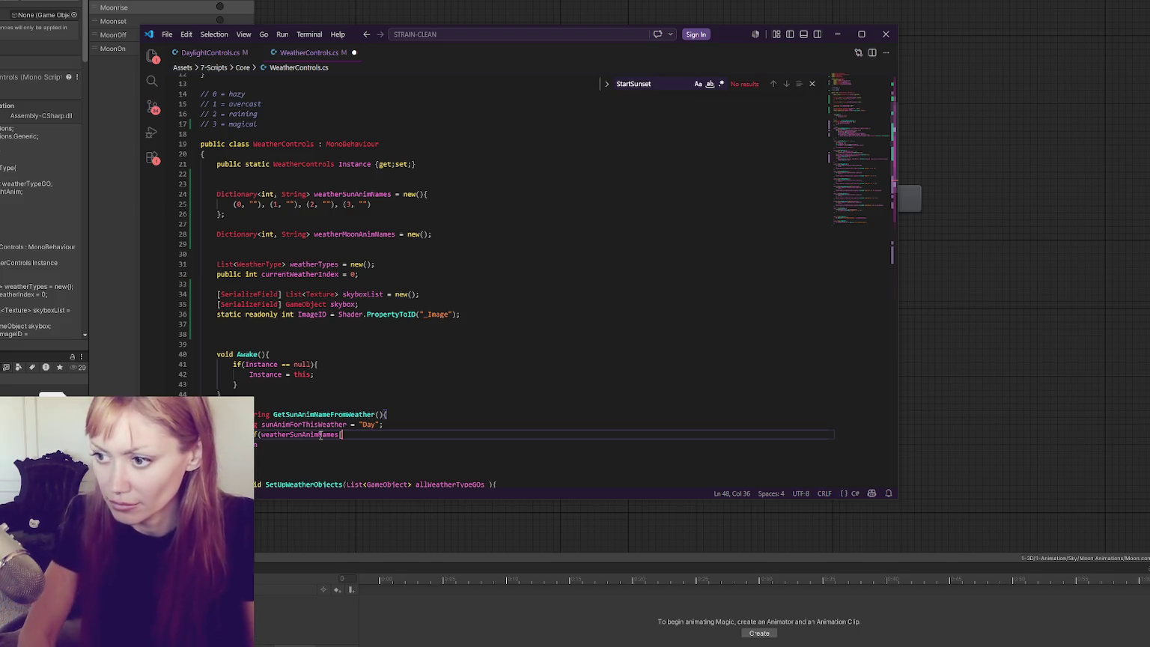
Complete the condition with currentWeatherIndex as the key and open the if block.
scroll(321, 434, down, 7)
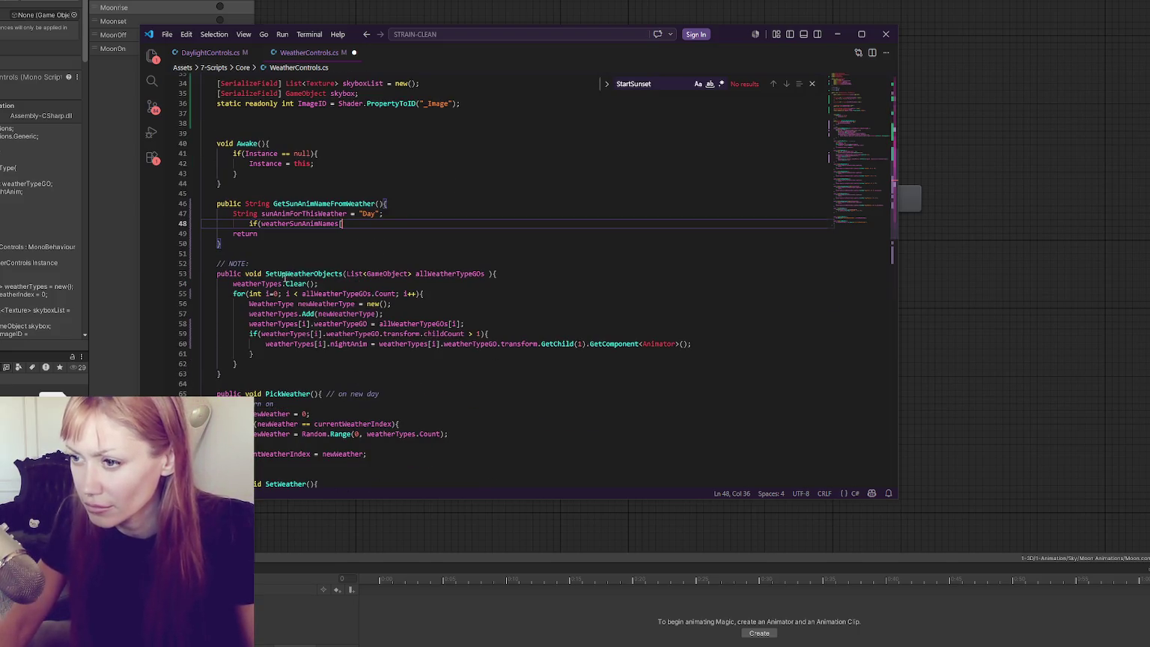
scroll(374, 358, up, 10)
double_click(352, 273)
scroll(288, 167, down, 3)
double_click(348, 234)
double_click(315, 264)
double_click(315, 274)
key(ctrl+c)
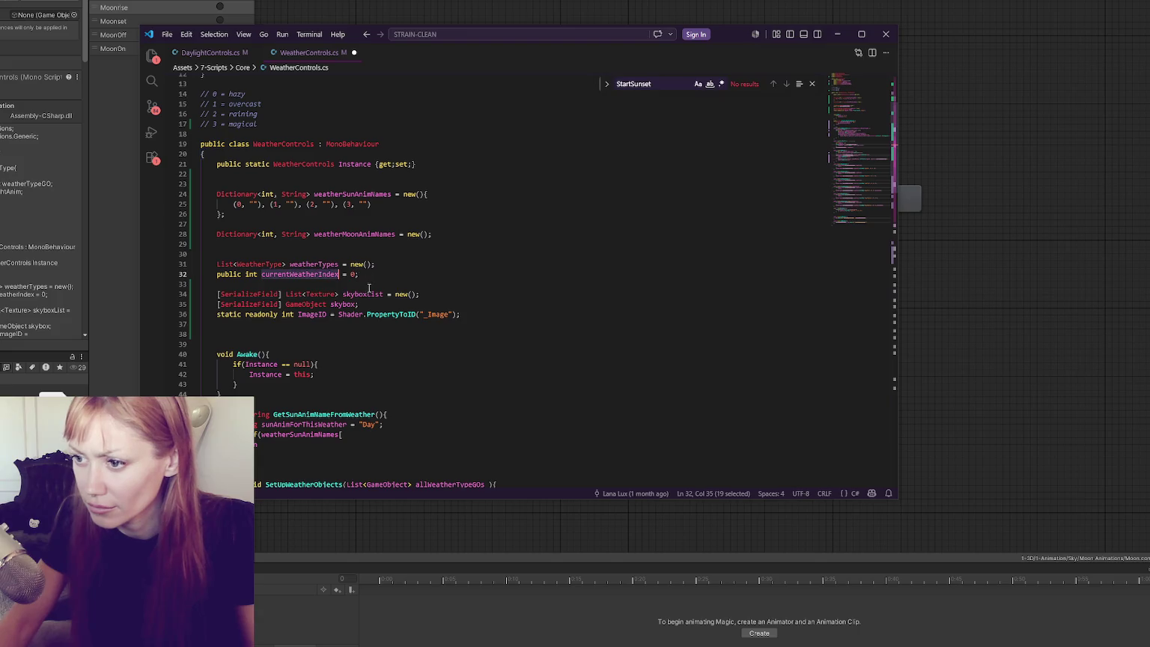
scroll(367, 285, down, 5)
click(365, 276)
key(ctrl+v)
text(])
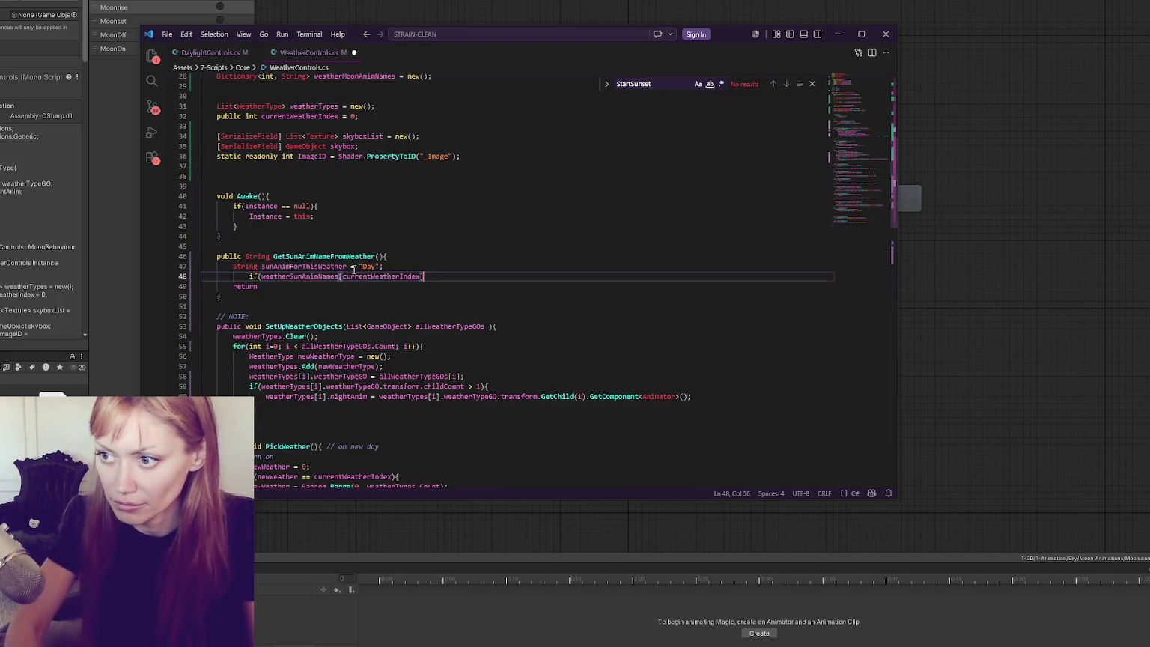
text(){)
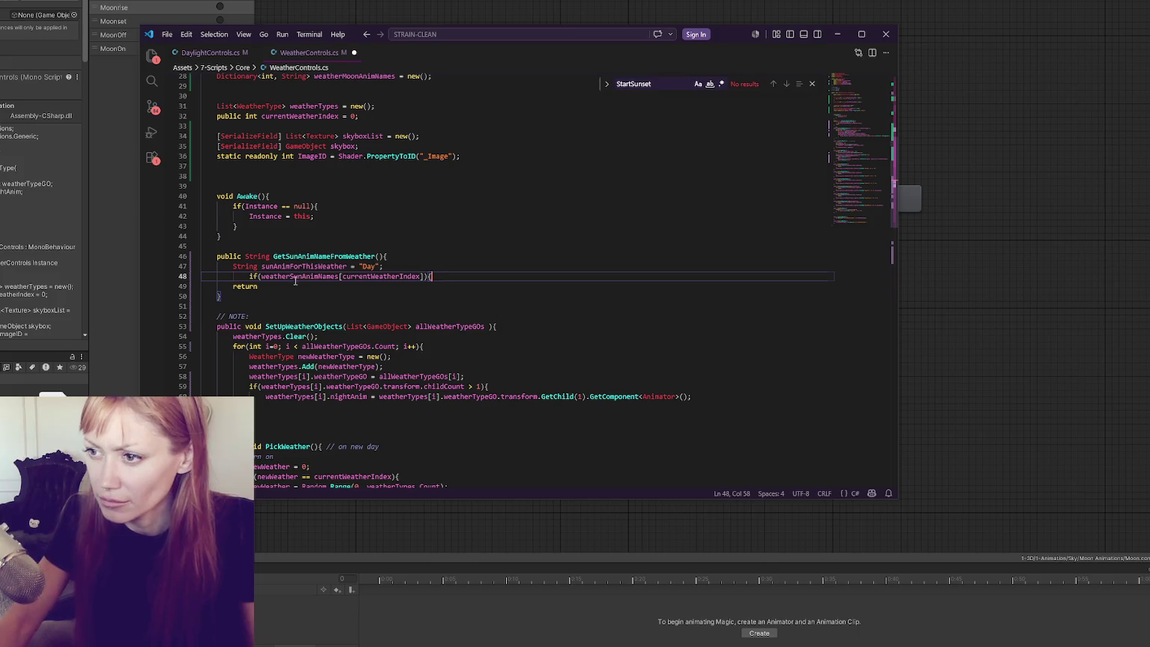
double_click(301, 277)
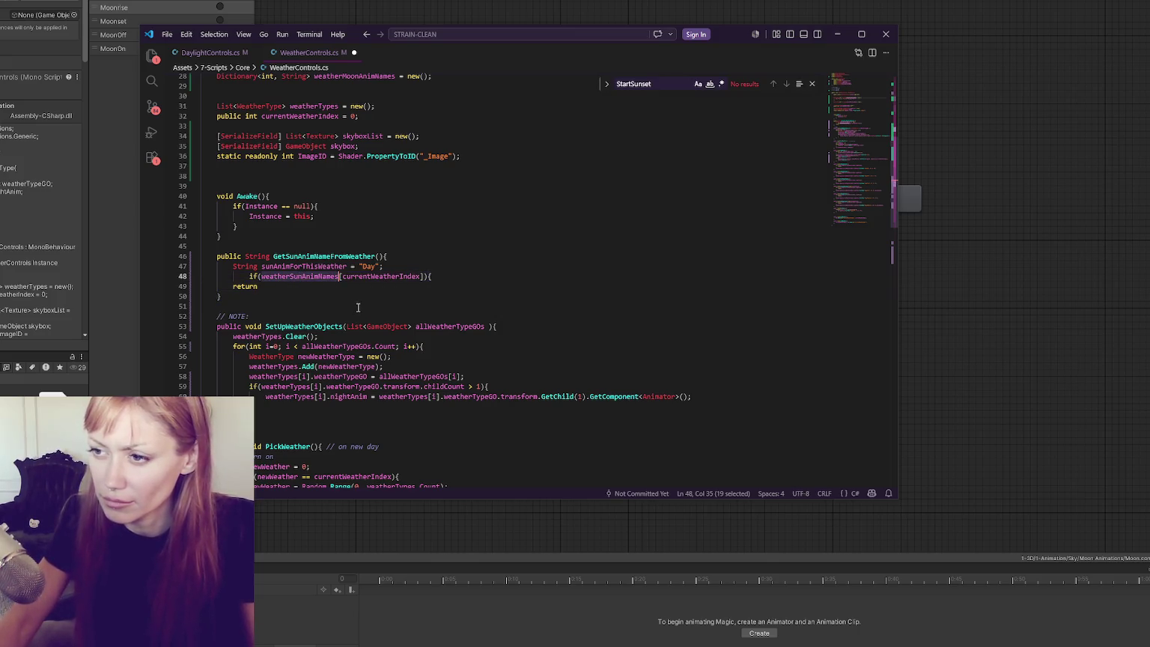
key(alt+Tab)
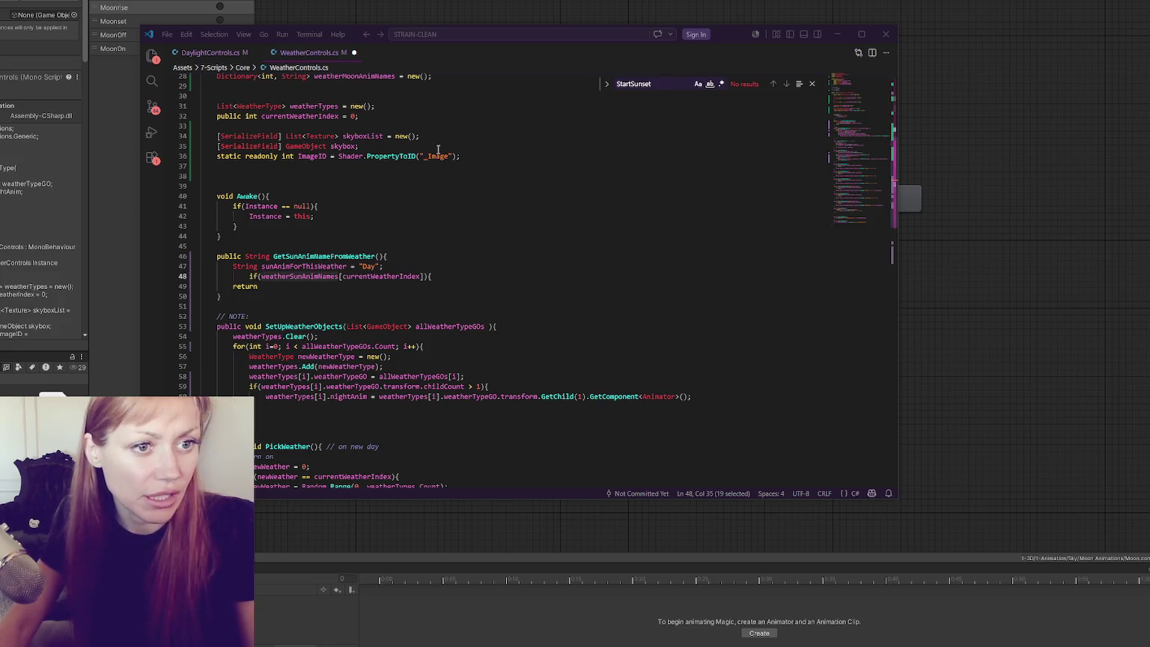
Change dictionary entries 1–3 on line 25 from parentheses to braces, e.g. {1, ""}.
scroll(242, 209, up, 5)
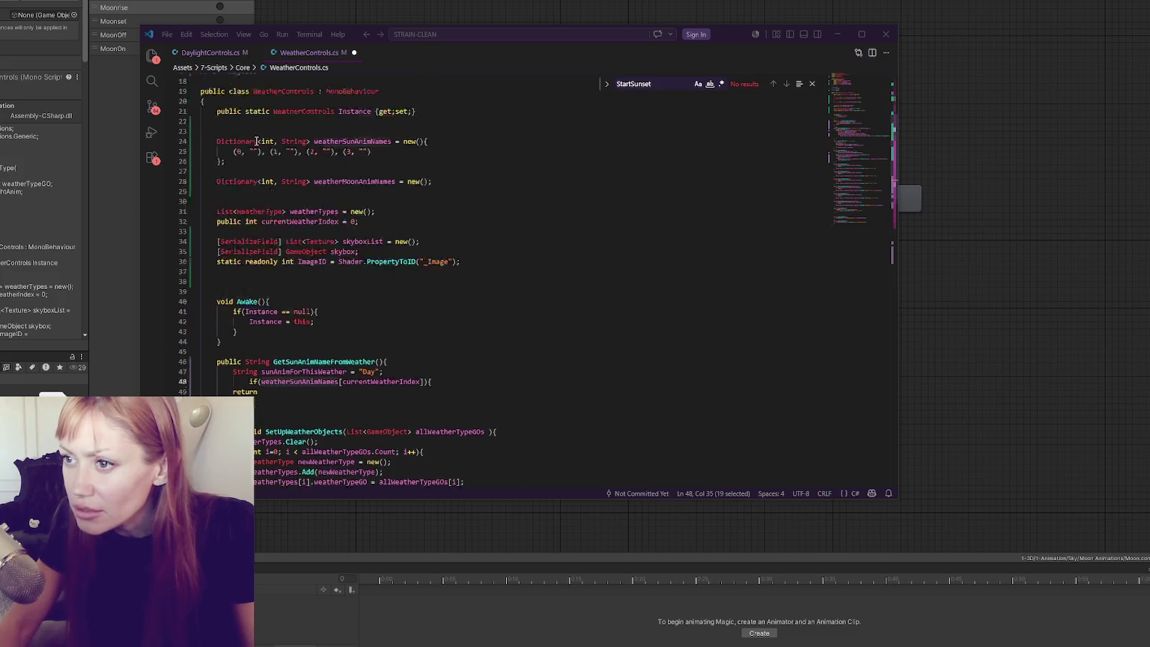
drag(238, 179, 233, 178)
click(266, 178)
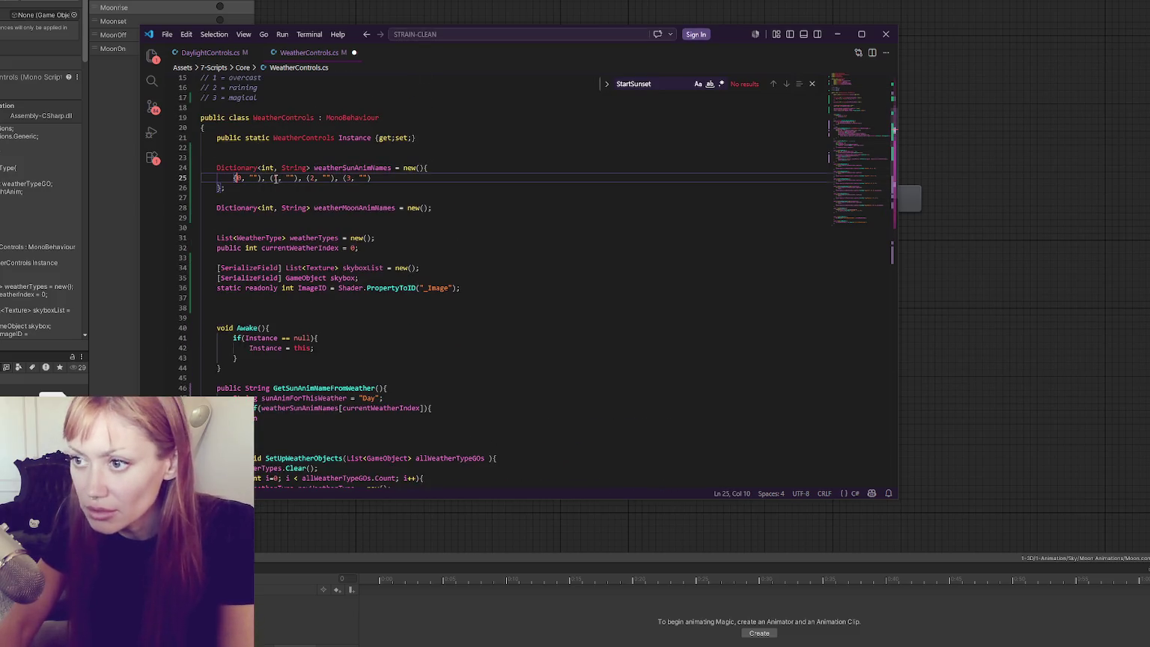
key(Right)
key(Right)
key(Delete)
text({)
key(Right)
key(Right)
key(Right)
key(Delete)
text(})
key(Right)
key(Delete)
text({)
key(Right)
key(Right)
key(Right)
key(Delete)
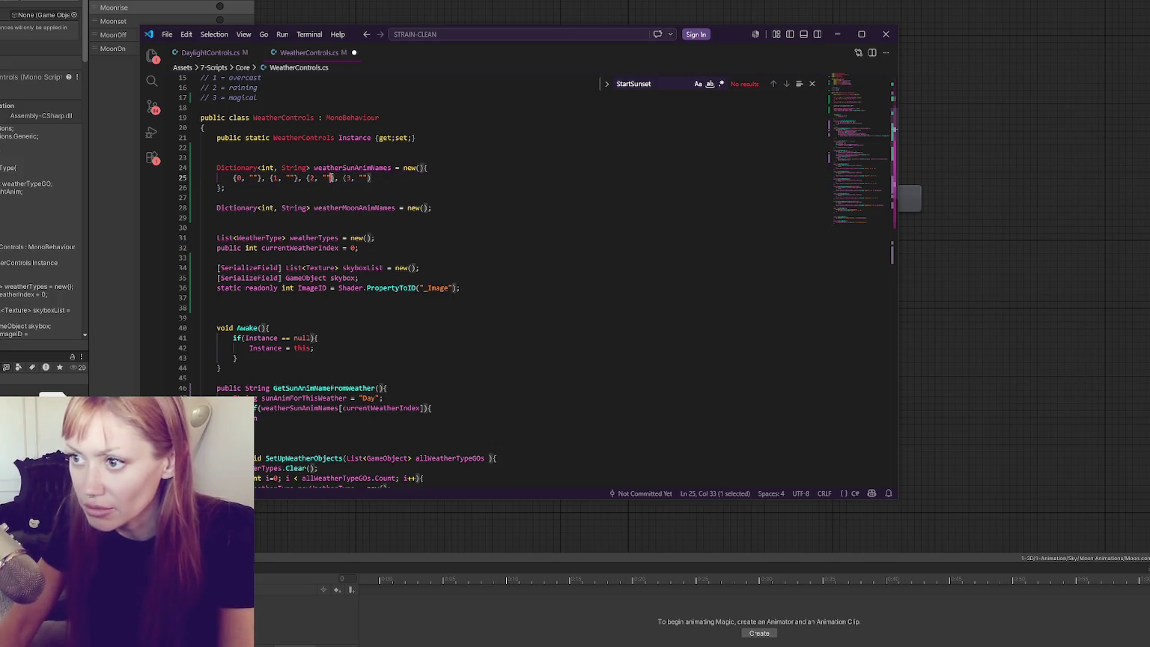
text(})
key(Right)
key(Right)
key(Delete)
text({)
key(Right)
key(Right)
key(Right)
key(shift+Left)
text(})
click(419, 208)
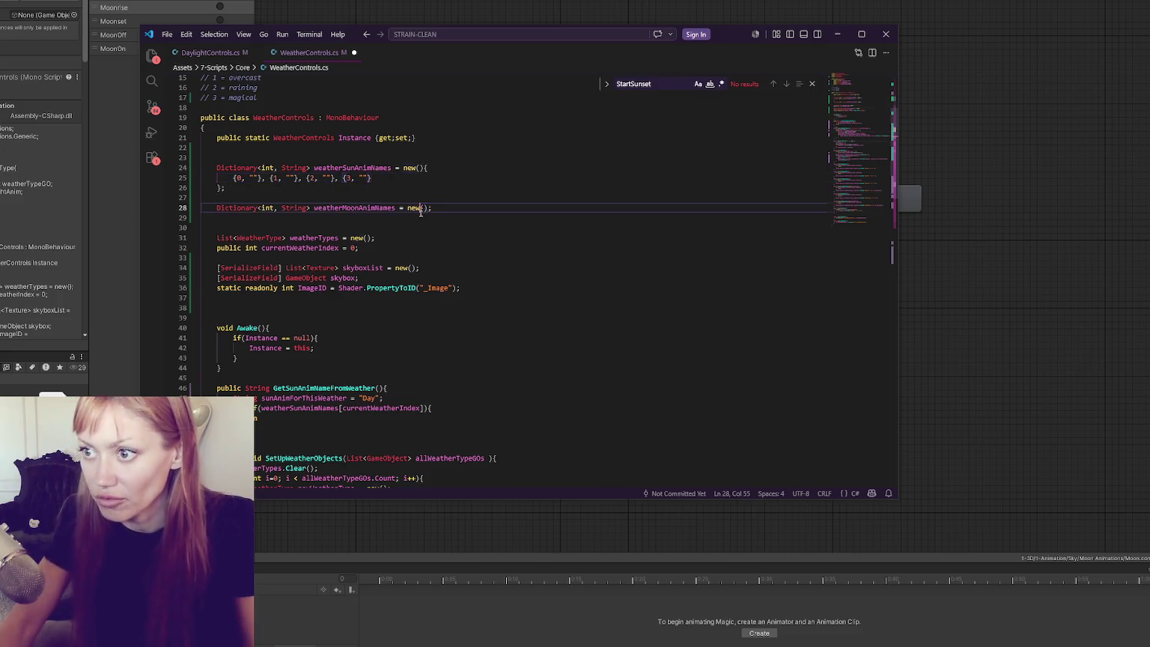
scroll(419, 208, down, 3)
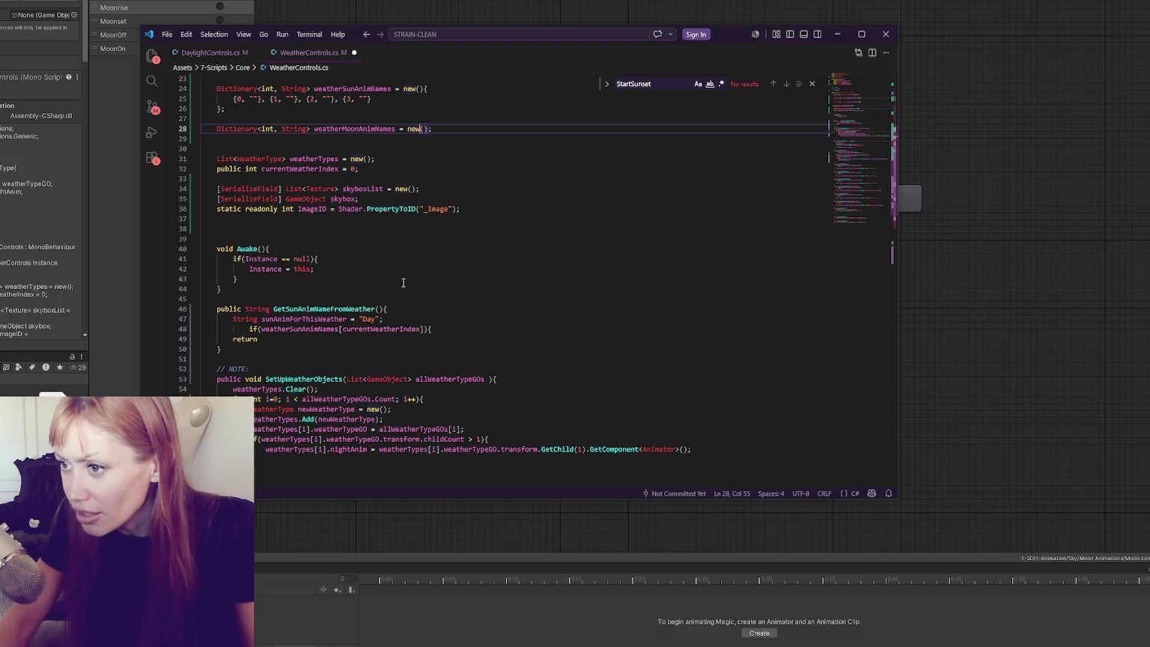
Add != "" to the if condition and set sunAnimForThisWeather = "Day" inside its body.
click(405, 329)
click(449, 328)
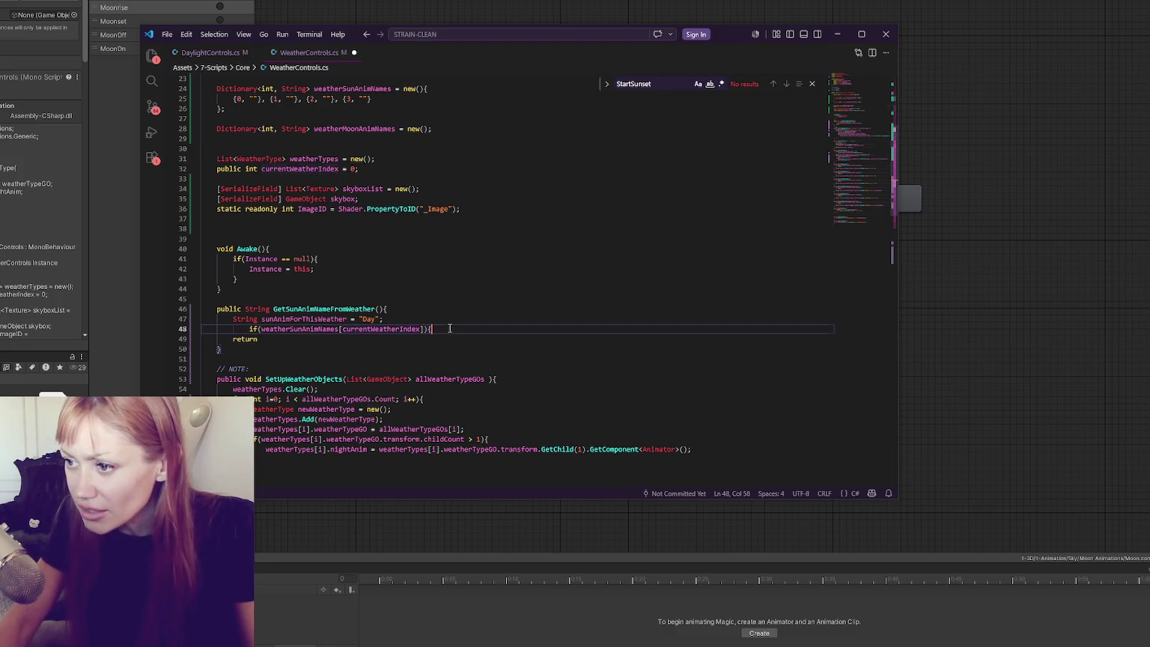
click(428, 330)
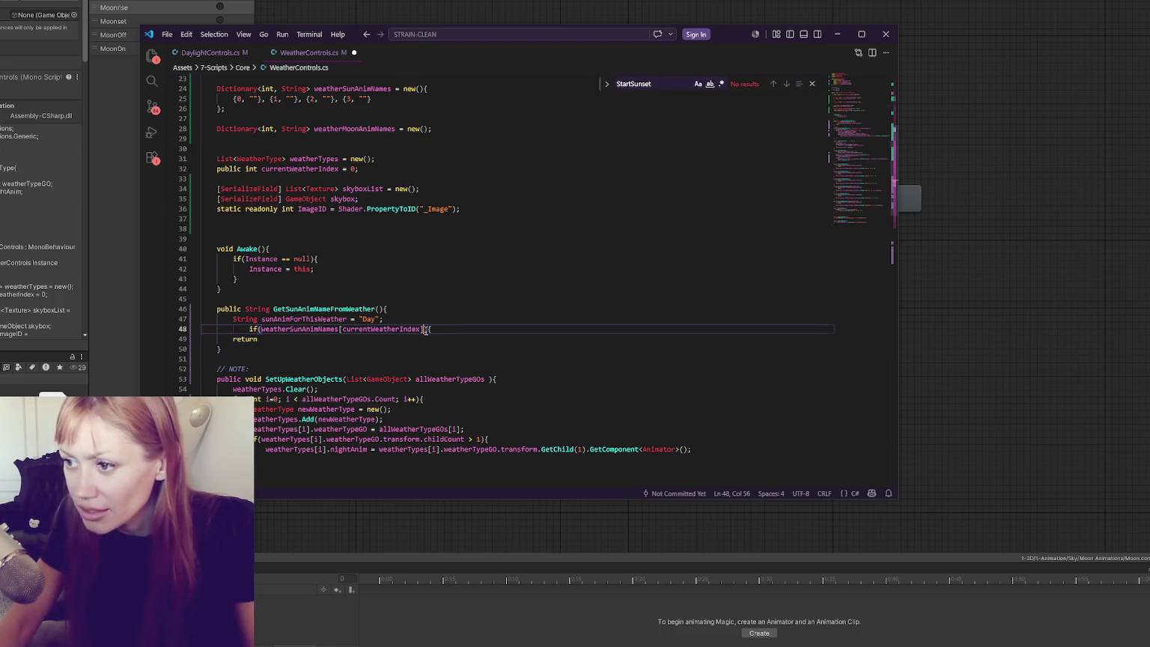
text(!= "")
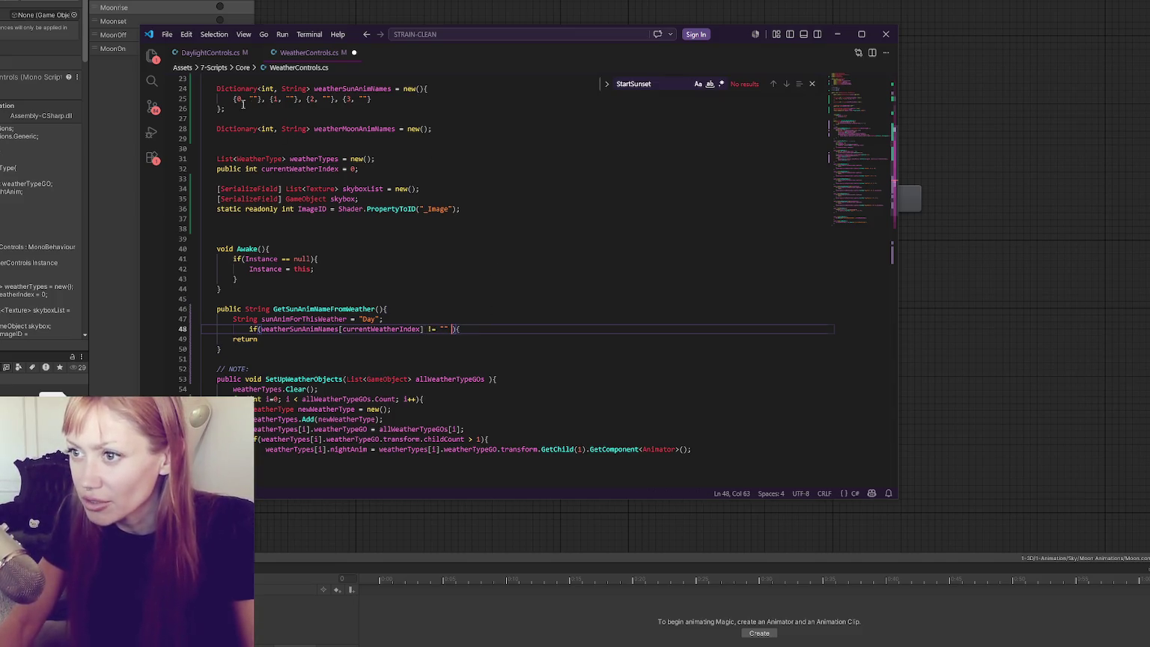
key(End)
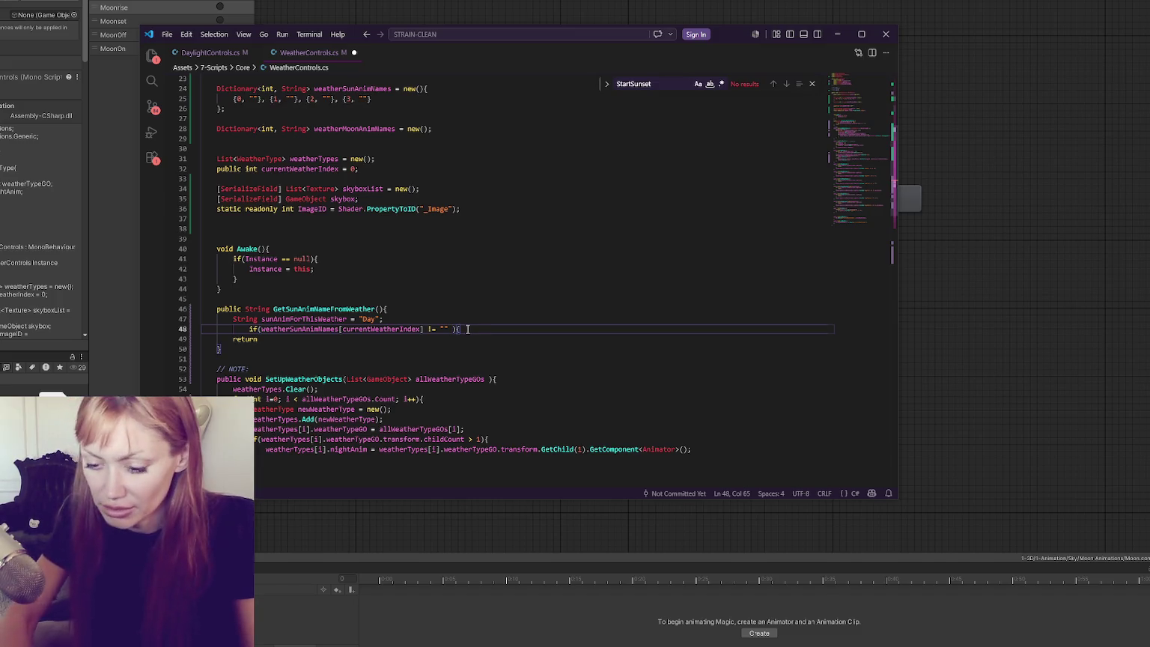
key(Return)
text(})
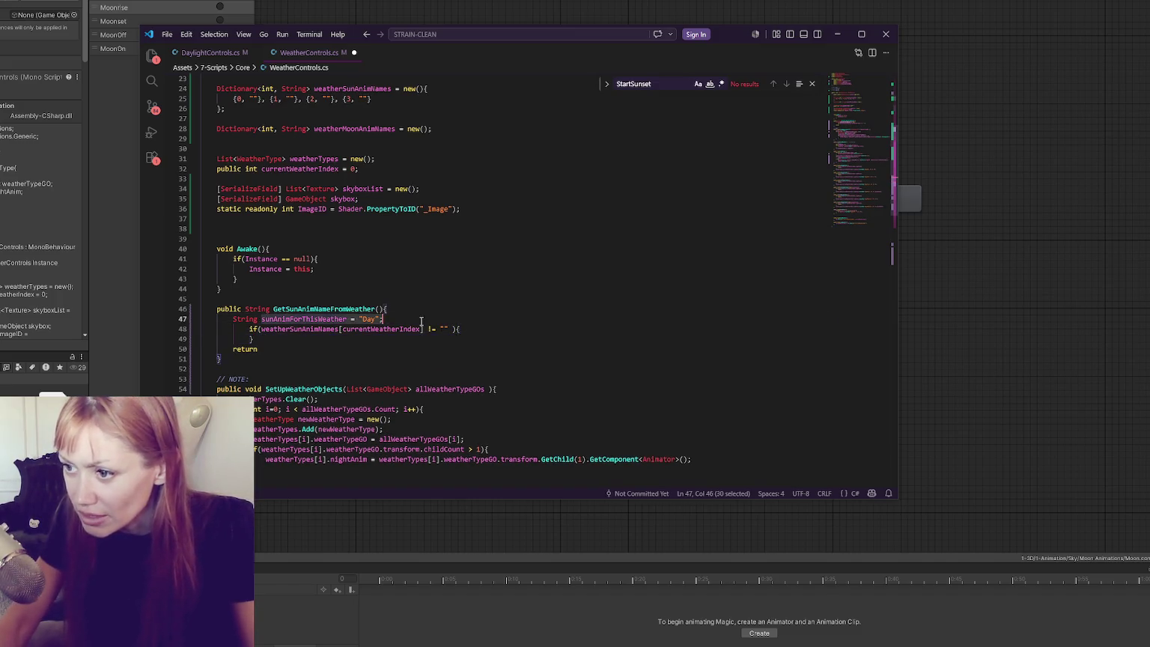
click(462, 329)
key(Return)
text(sunAnimForThisWeather = "Day";)
double_click(370, 319)
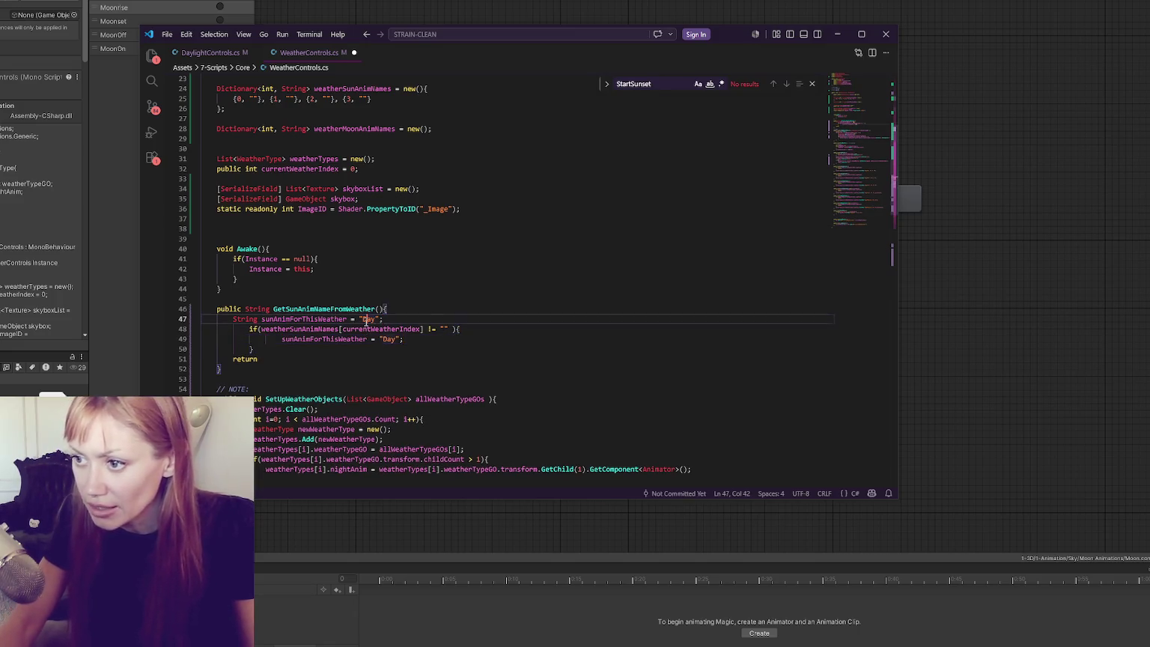
Add an empty else block after the if block's closing brace.
click(285, 340)
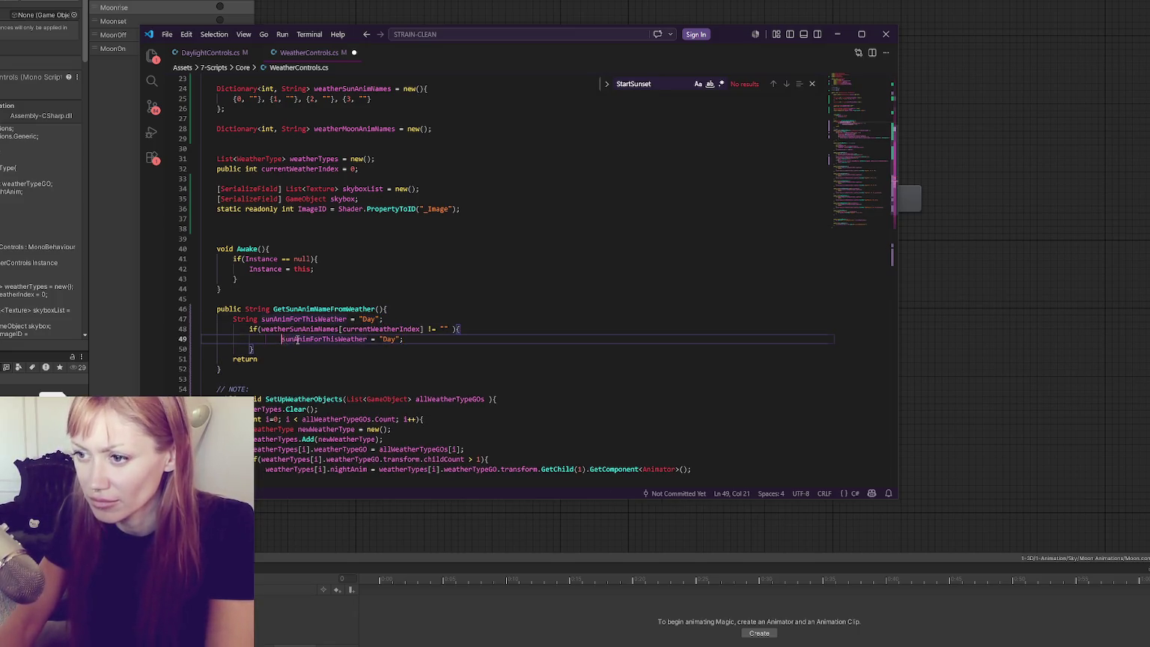
key(BackSpace)
click(374, 347)
text(else {)
key(Return)
key(Return)
text(})
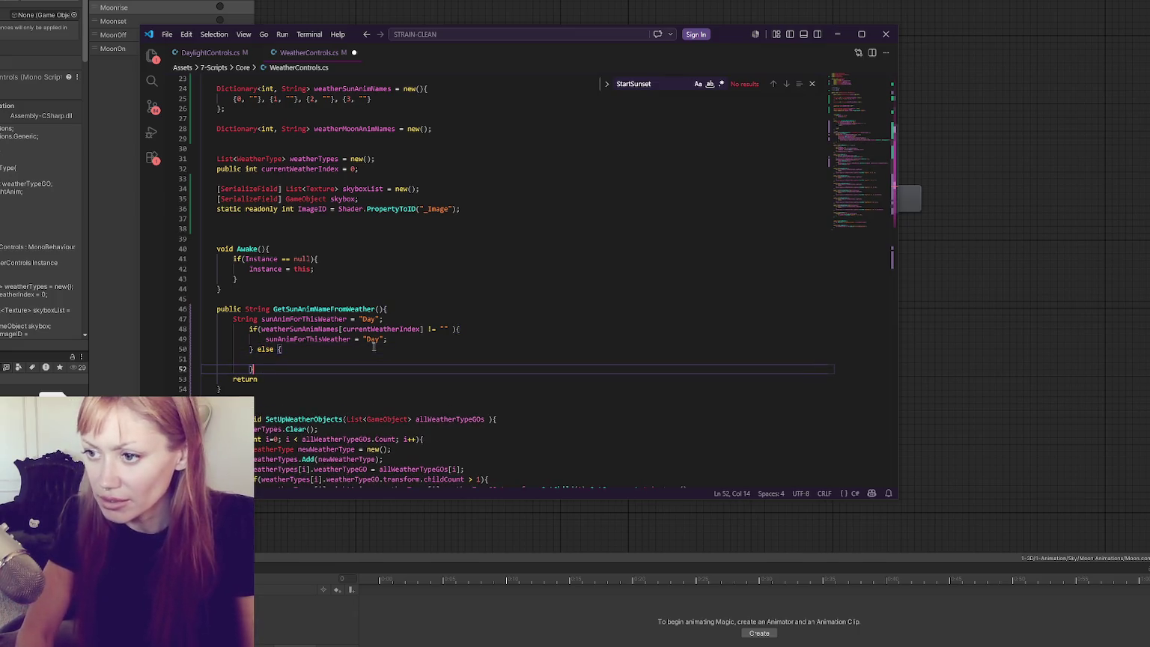
Fill the else body with sunAnimForThisWeather = weatherSunAnimNames[currentWeatherIndex];.
drag(262, 329, 423, 329)
key(ctrl+c)
click(376, 360)
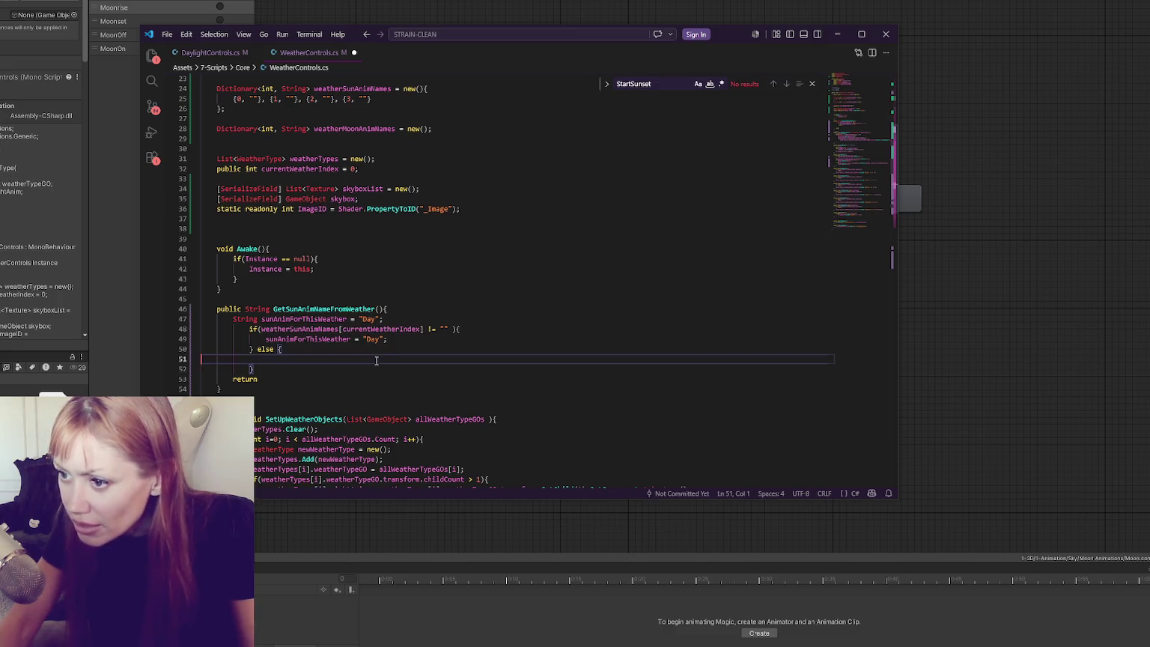
key(ctrl+v)
drag(266, 340, 360, 339)
key(ctrl+c)
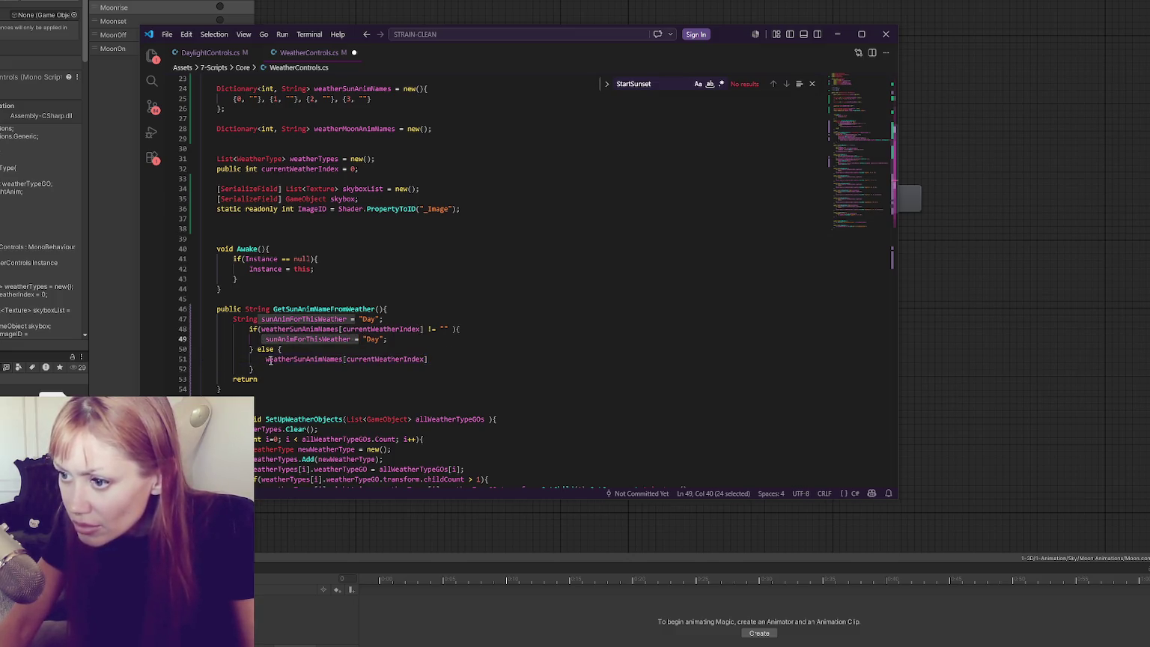
click(265, 360)
key(ctrl+v)
click(545, 360)
text(;)
Save WeatherControls.cs.
key(ctrl+s)
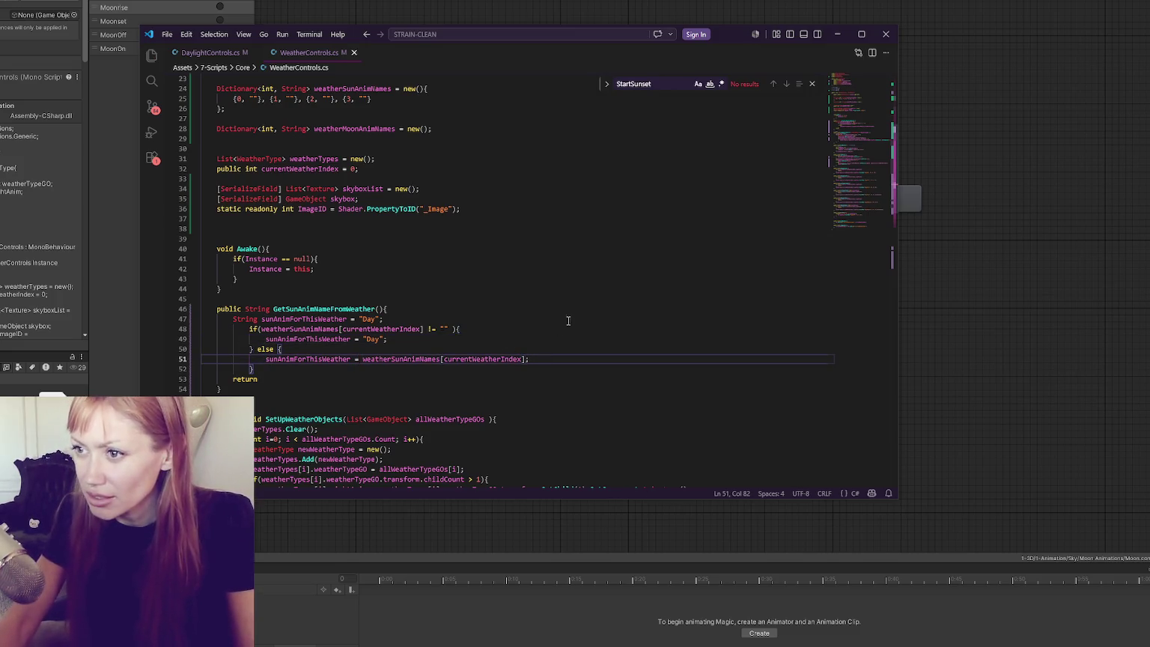
scroll(399, 155, up, 3)
click(364, 178)
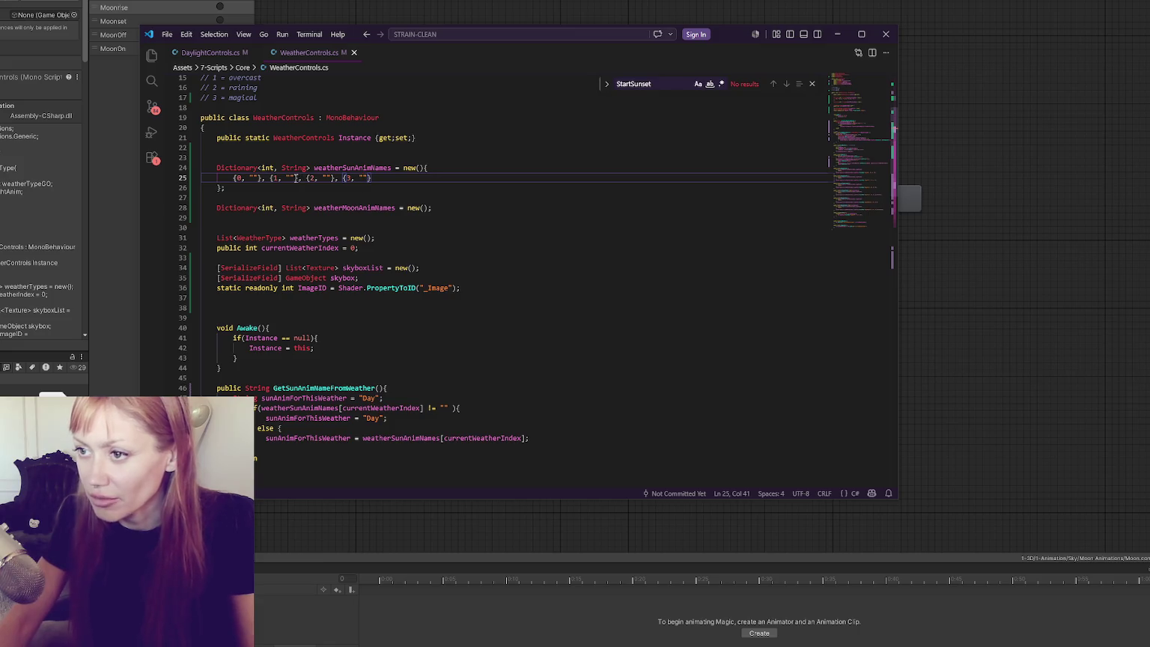
Minimise Visual Studio Code to show Unity's Animator with the Day, Sunrise, Sunset and Night states.
click(390, 177)
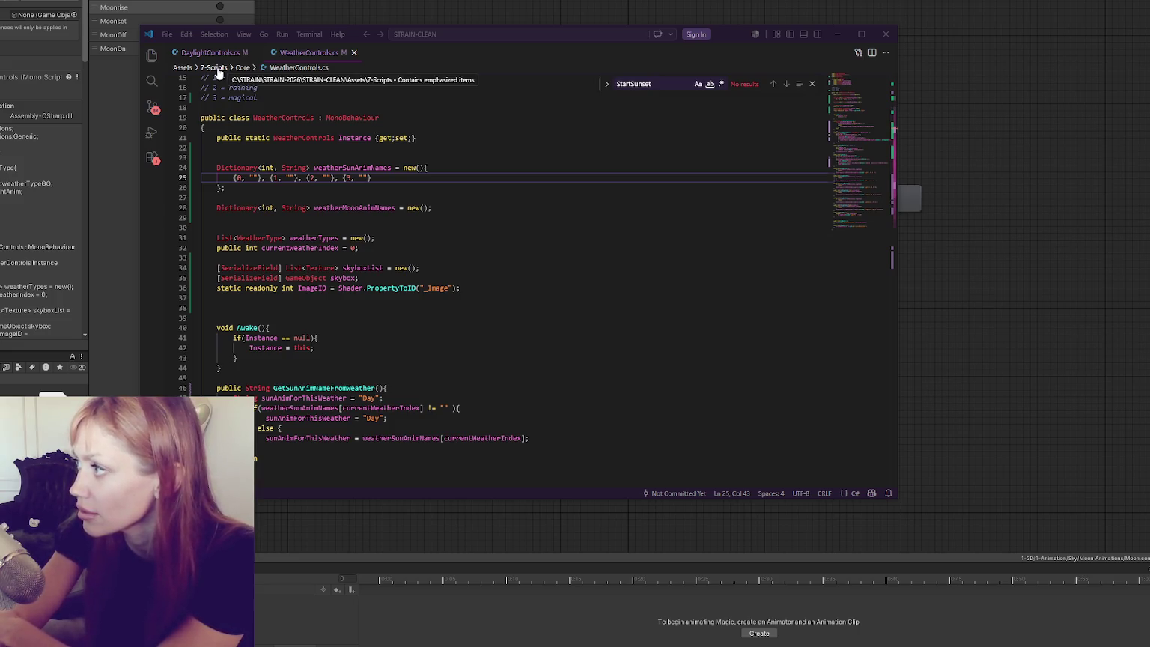
click(220, 12)
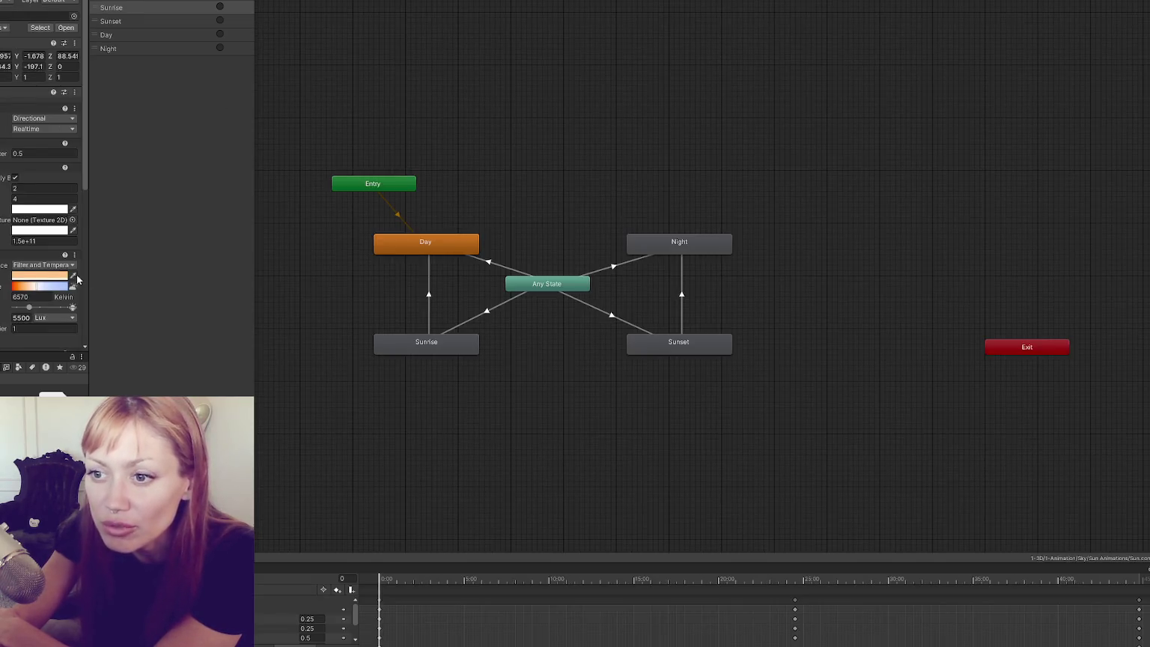
Inspect the Day and Sunrise states, then switch to WeatherControls.cs in Visual Studio Code.
scroll(43, 234, down, 8)
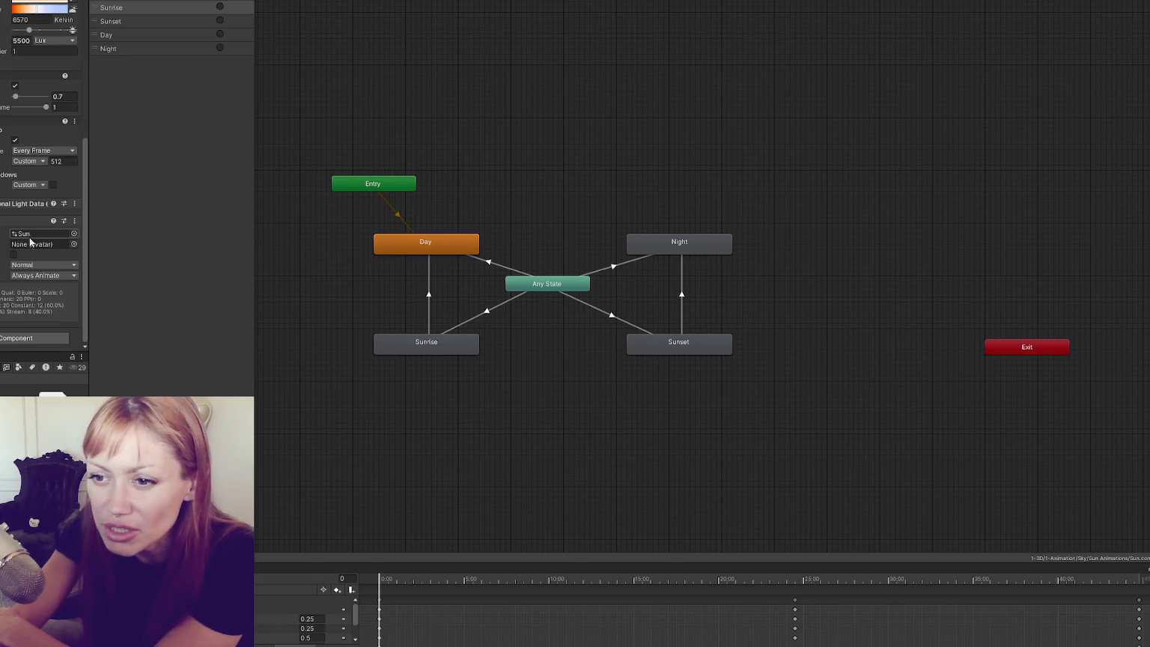
click(454, 250)
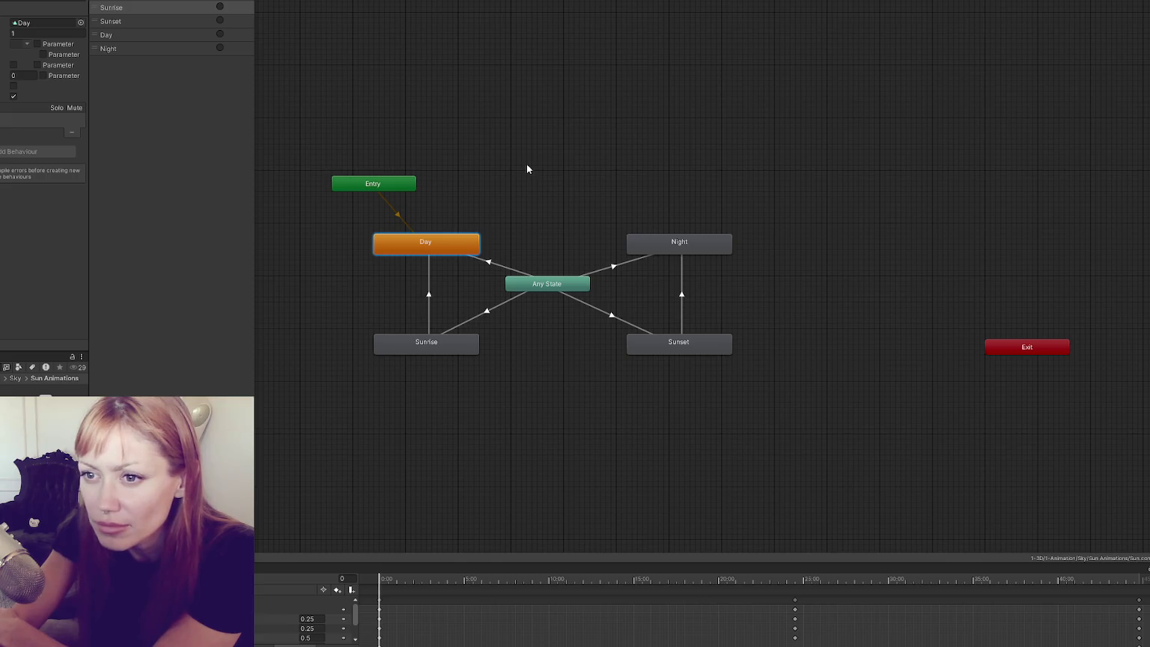
click(465, 349)
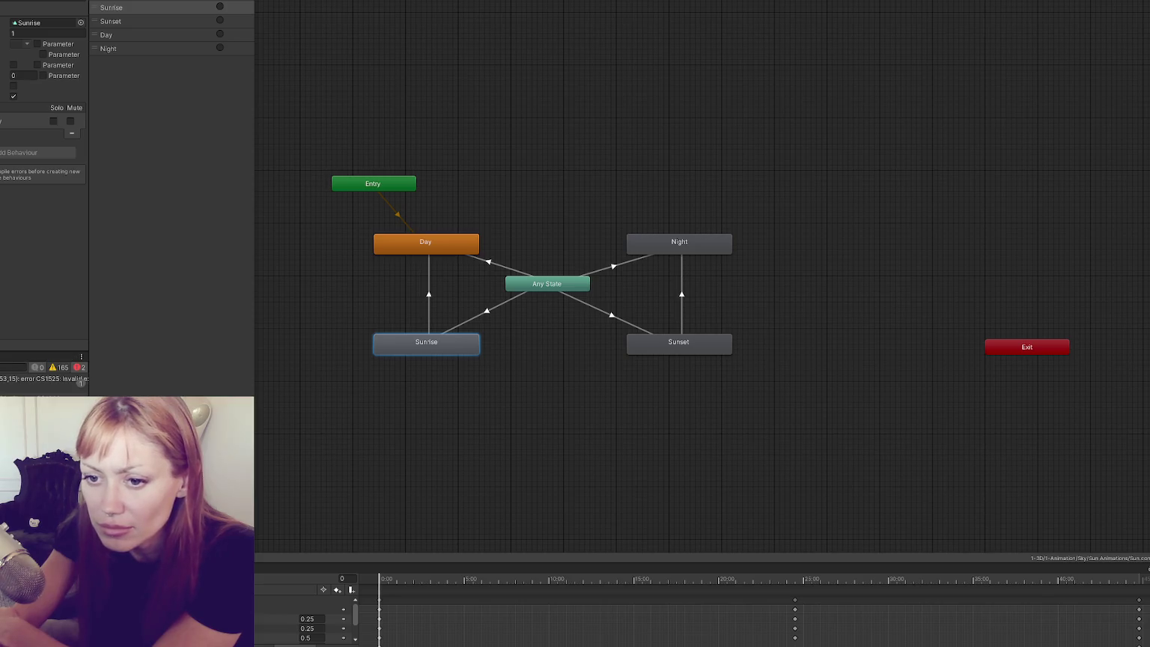
key(alt+Tab)
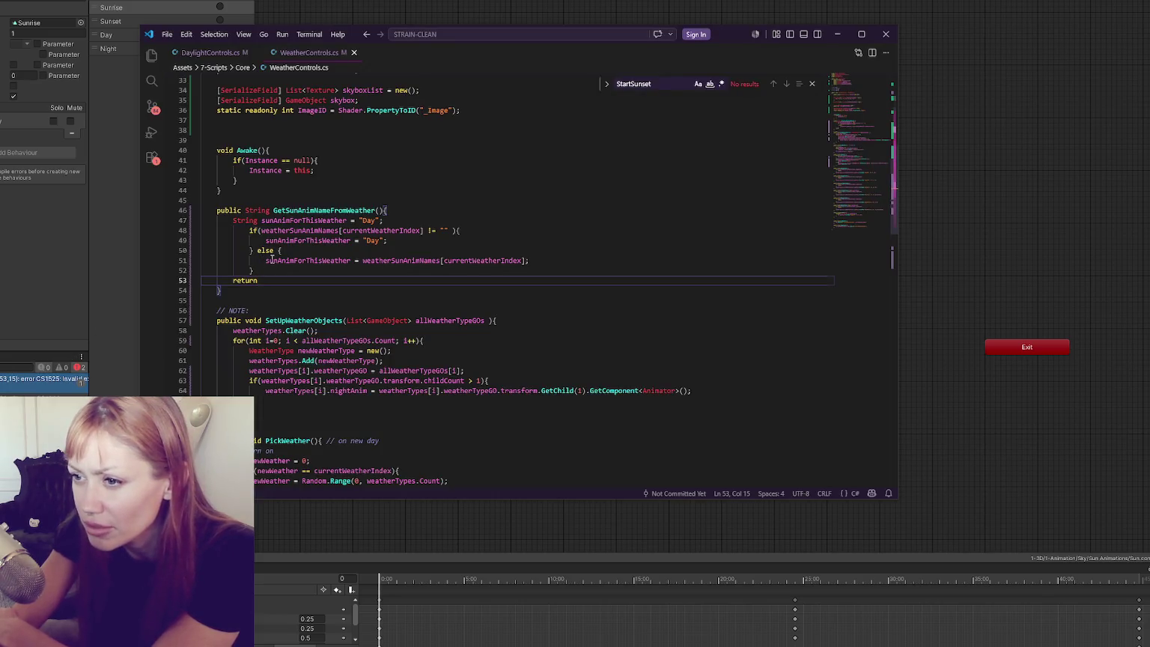
Complete line 53 as 'return sunAnimForThisWeather;' and go back to Unity.
ctrl+click(307, 259)
click(278, 284)
text(sunAnimForThisWeather;)
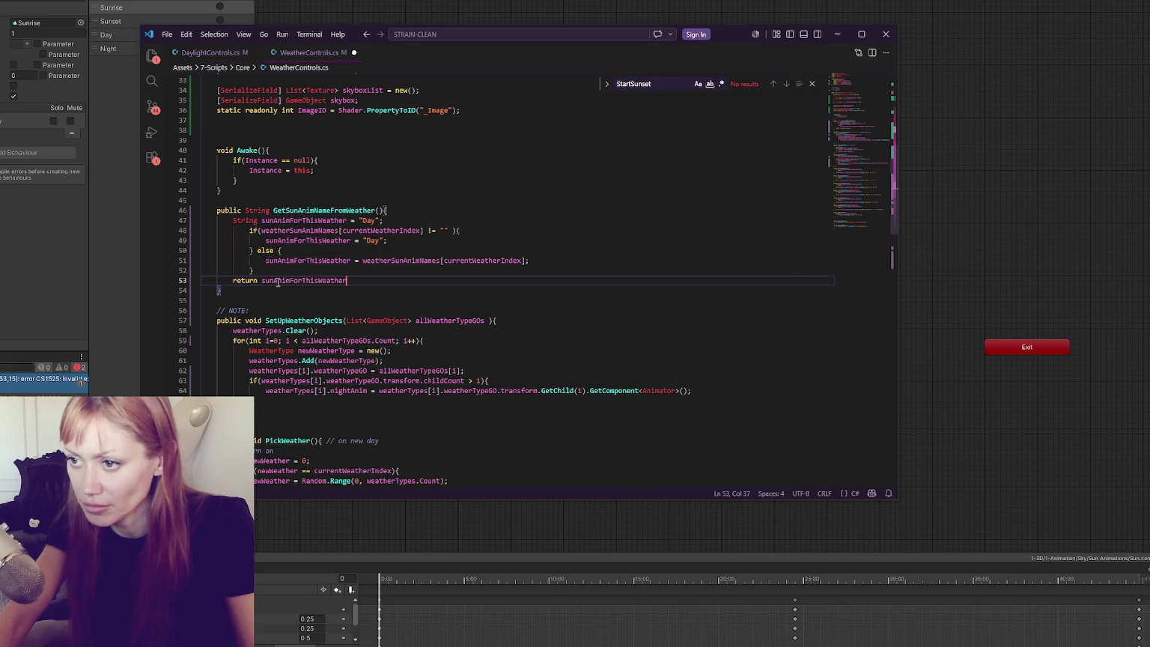
key(alt+Tab)
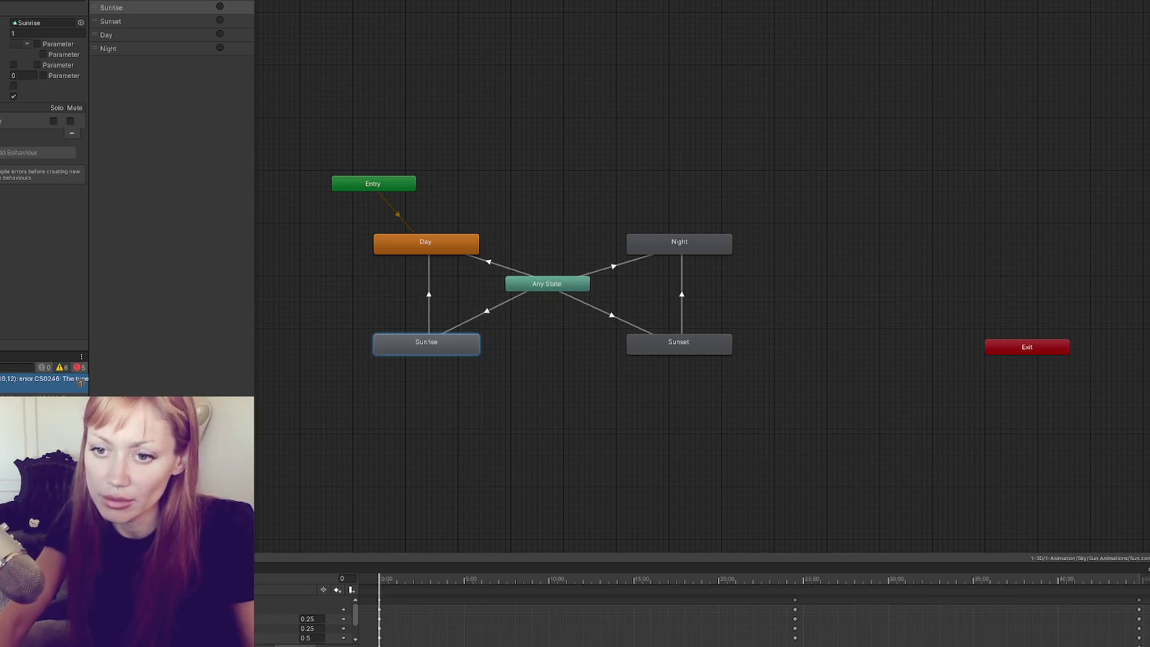
Change String to string on lines 10, 11, 46 and 47 of WeatherControls.cs and save.
double_click(81, 381)
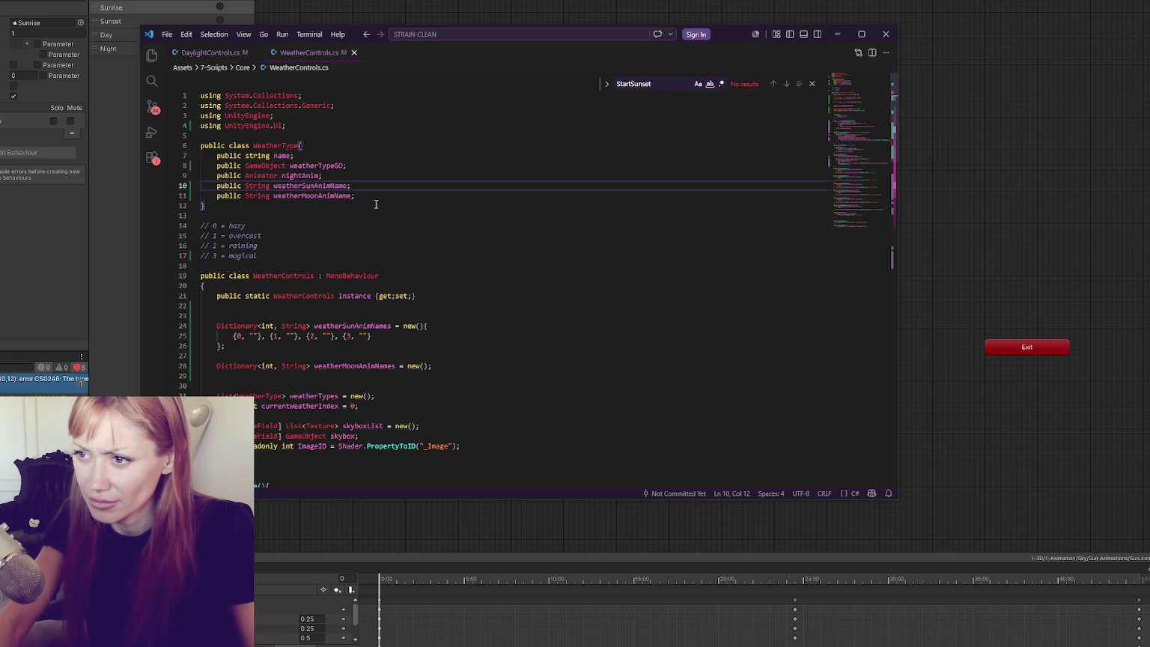
key(BackSpace)
text(s)
key(Down)
key(BackSpace)
text(s)
key(ctrl+s)
click(81, 380)
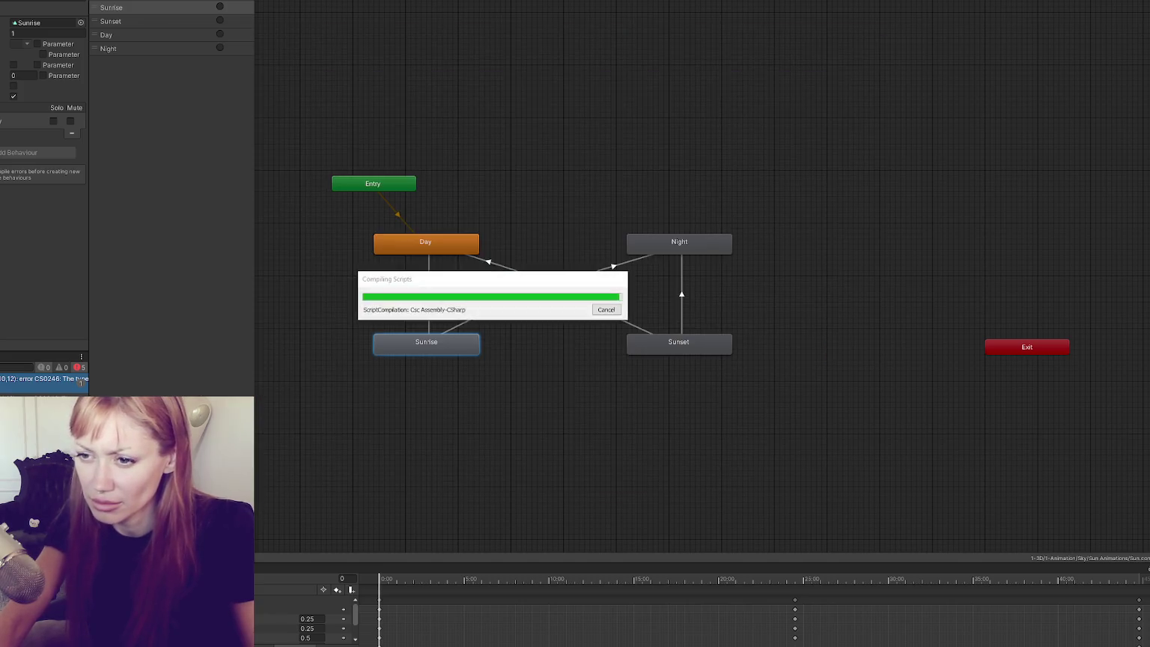
double_click(51, 390)
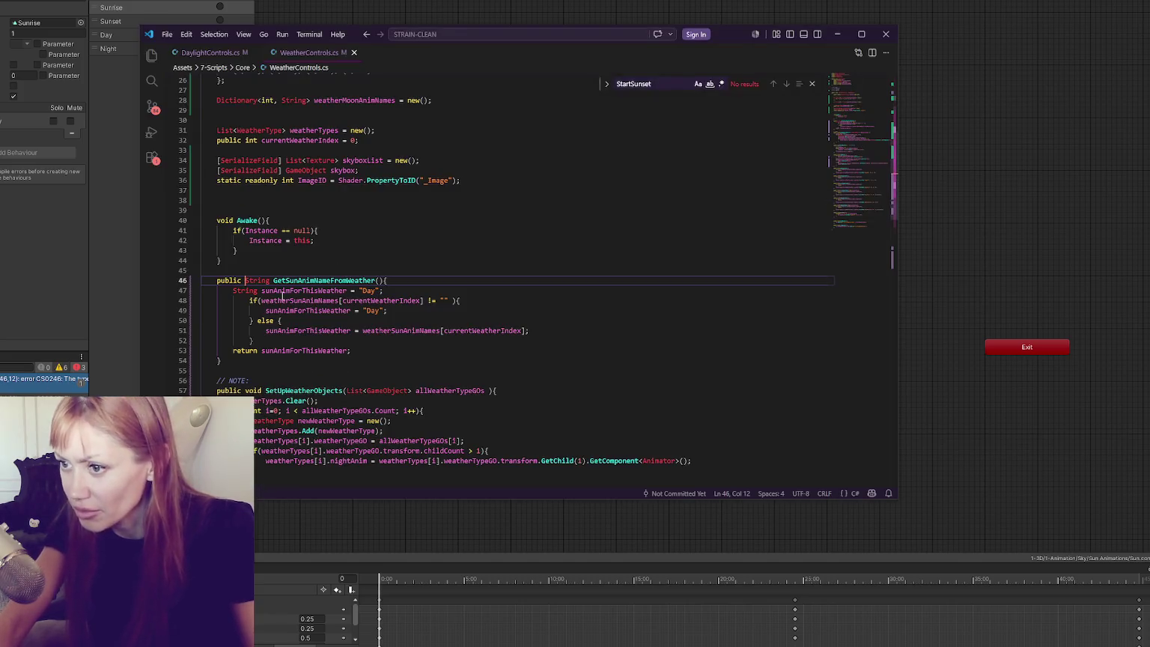
key(ctrl+s)
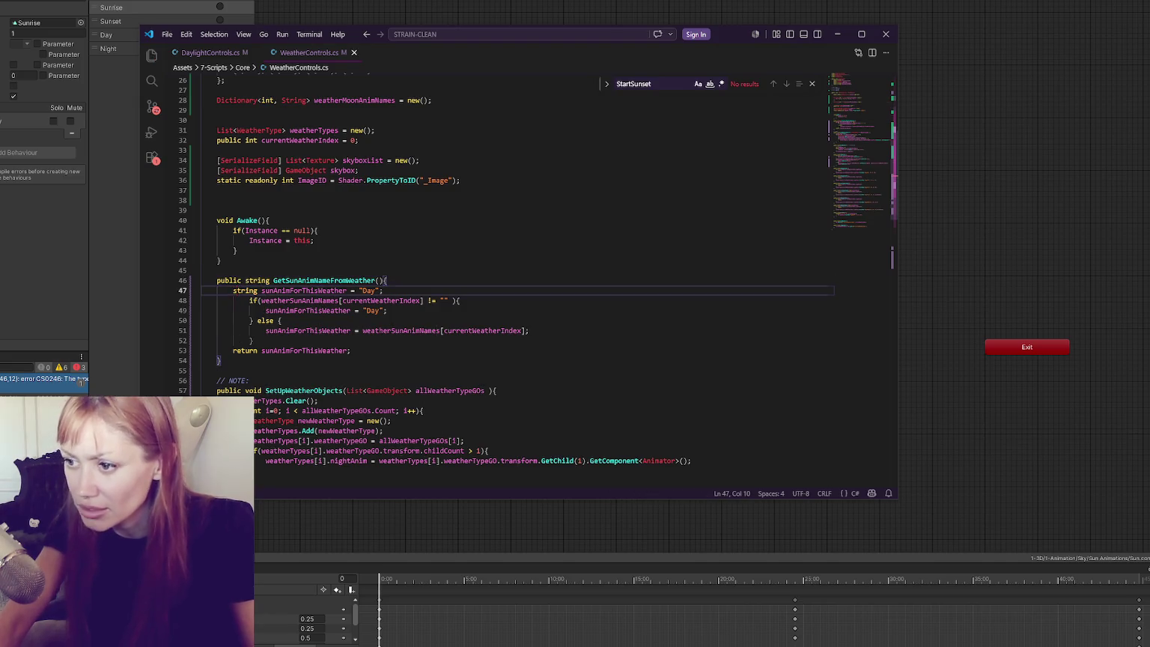
click(81, 380)
Change String to string on lines 24 and 28, save, and open DaylightControls.cs from the next error.
double_click(80, 380)
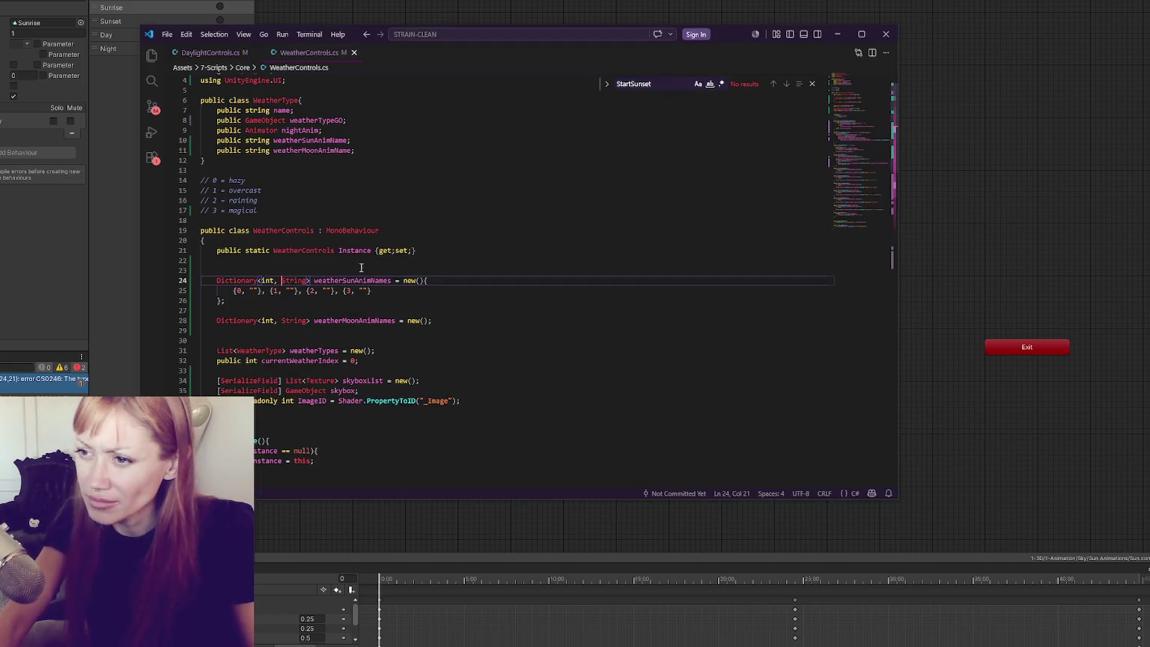
key(Delete)
text(s)
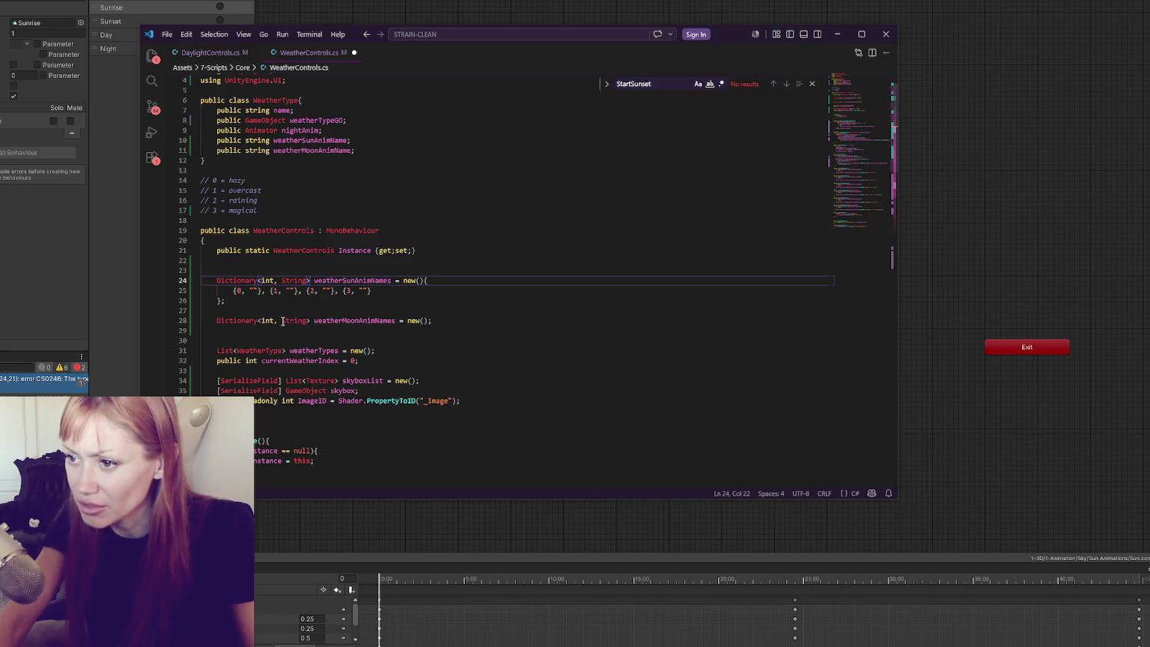
click(282, 320)
key(Delete)
text(s)
key(ctrl+s)
key(alt+Tab)
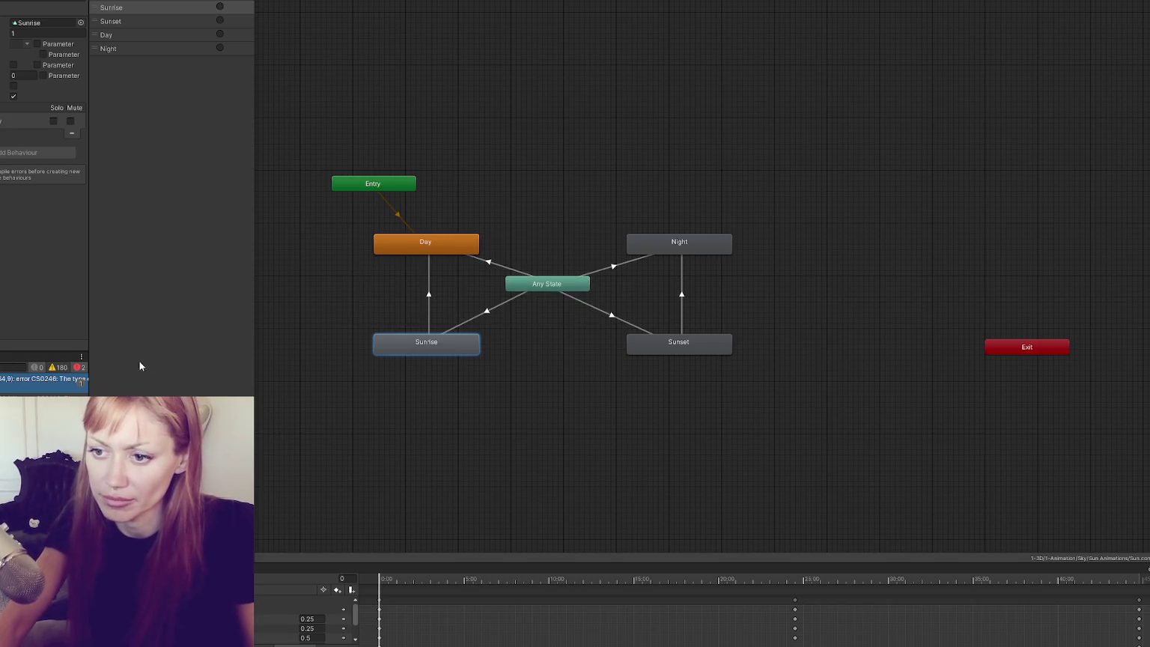
double_click(75, 379)
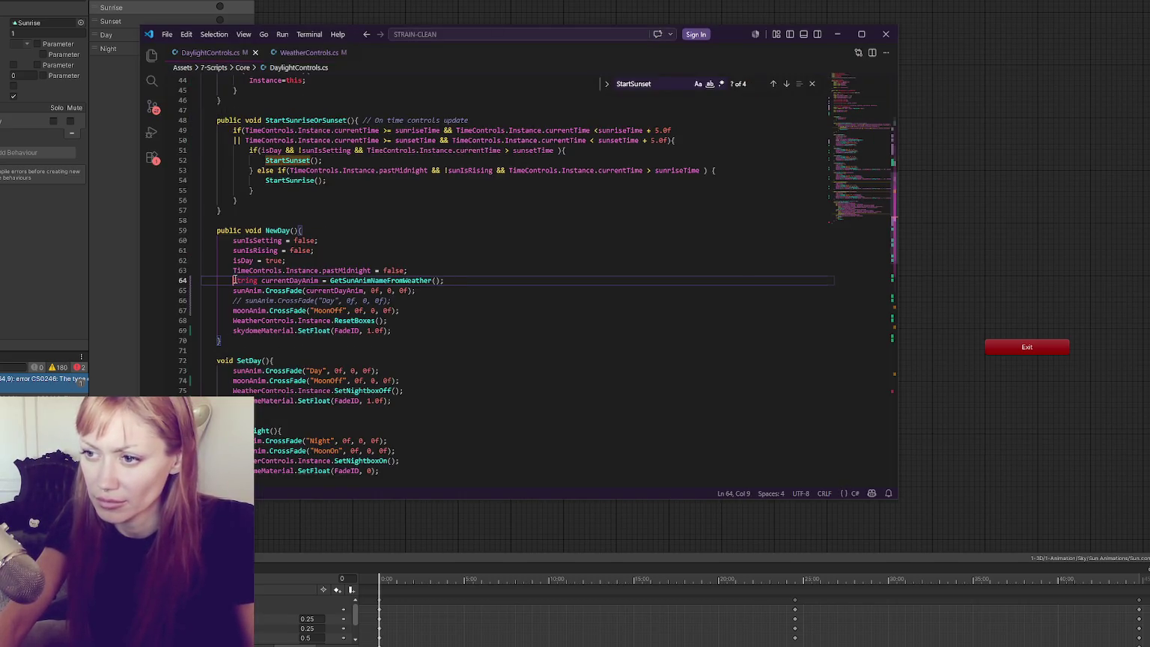
Change String to string on line 64 of DaylightControls.cs and save.
key(Delete)
text(s)
key(ctrl+s)
key(alt+Tab)
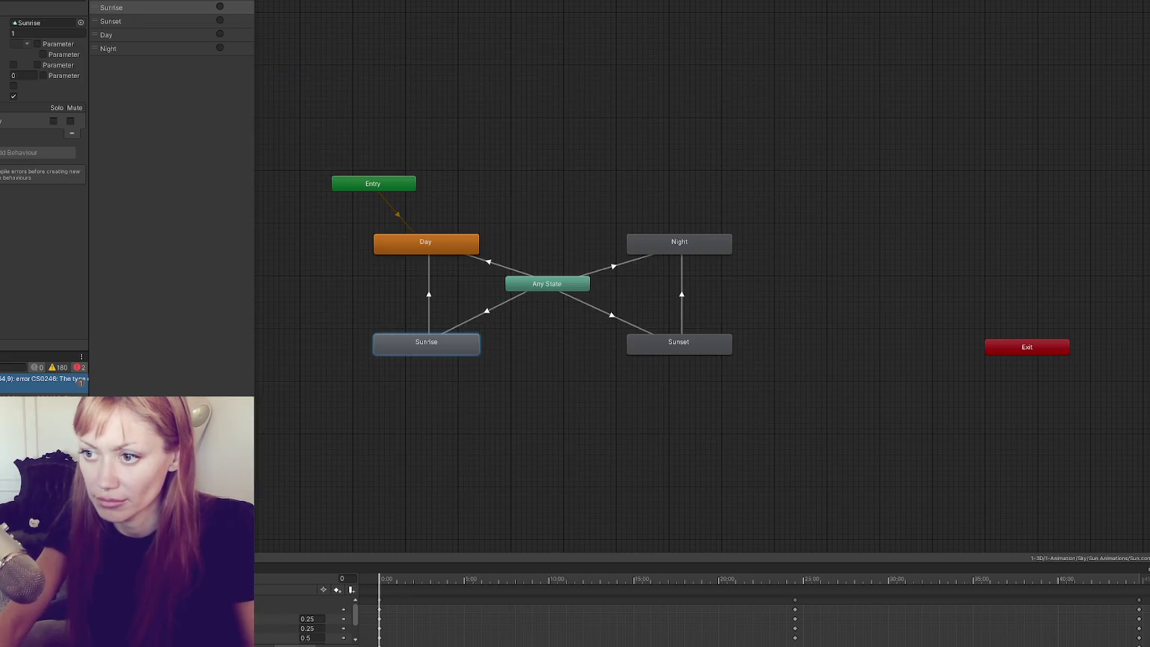
Prefix GetSunAnimNameFromWeather on line 64 with 'WeatherControls.Instance.' copied from line 68, then save.
double_click(45, 379)
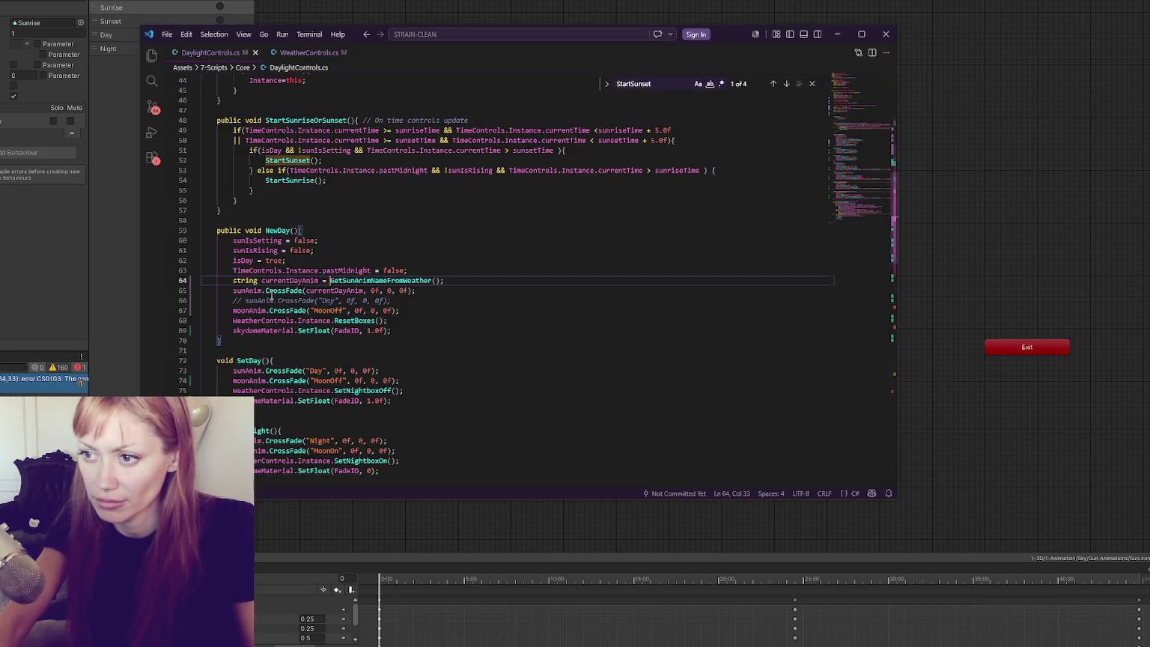
double_click(424, 280)
click(335, 280)
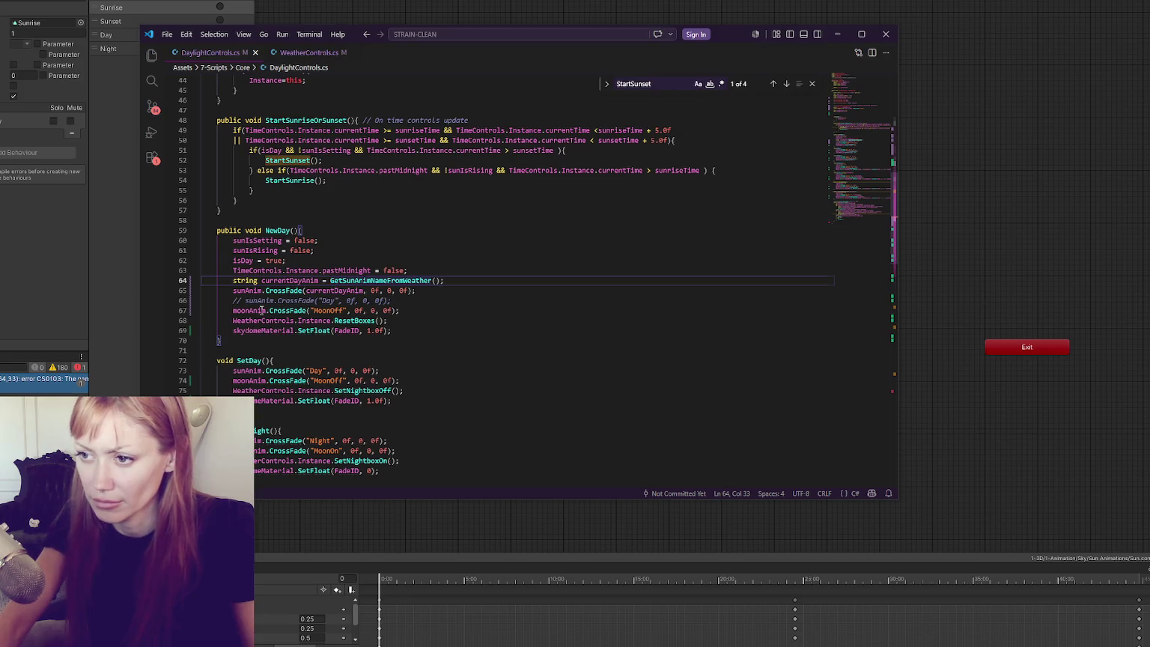
drag(233, 320, 334, 321)
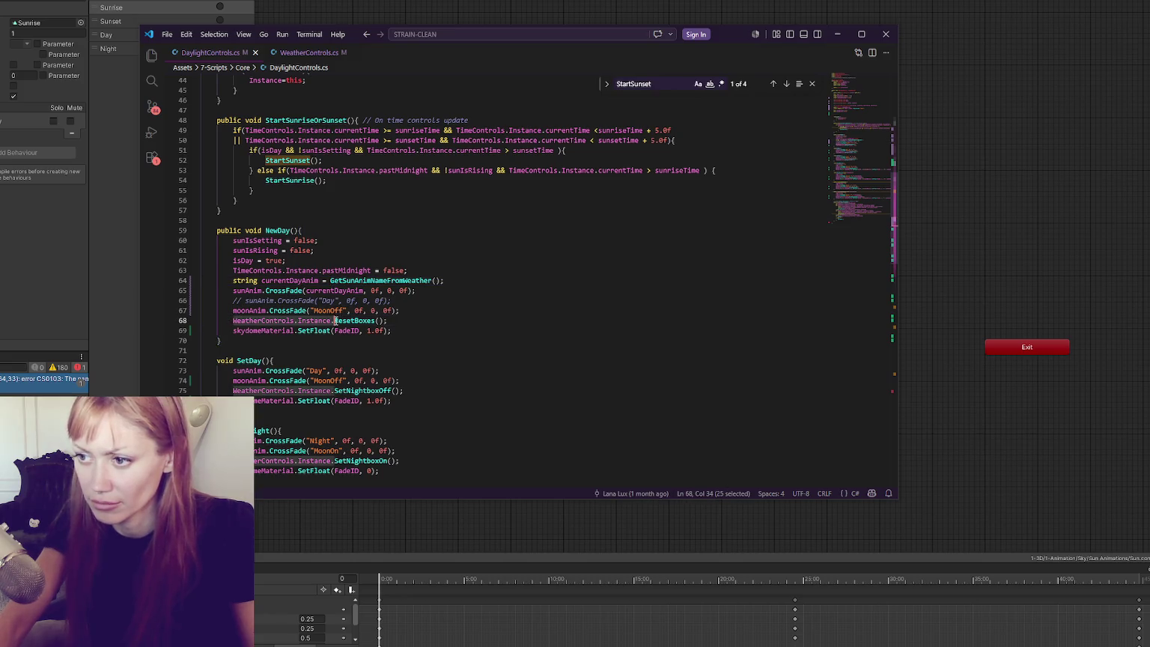
key(ctrl+c)
click(330, 281)
key(ctrl+v)
key(ctrl+s)
key(alt+Tab)
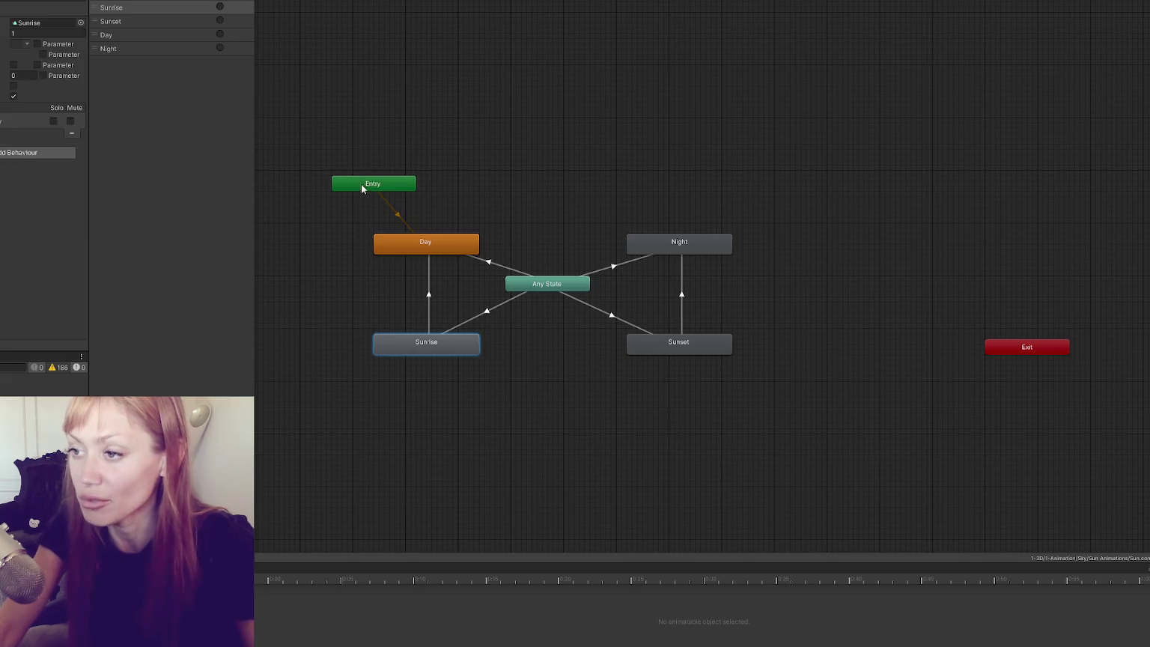
Nudge the Entry node upward, then review line 64's currentDayAnim assignment in DaylightControls.cs.
drag(361, 183, 356, 162)
key(alt+Tab)
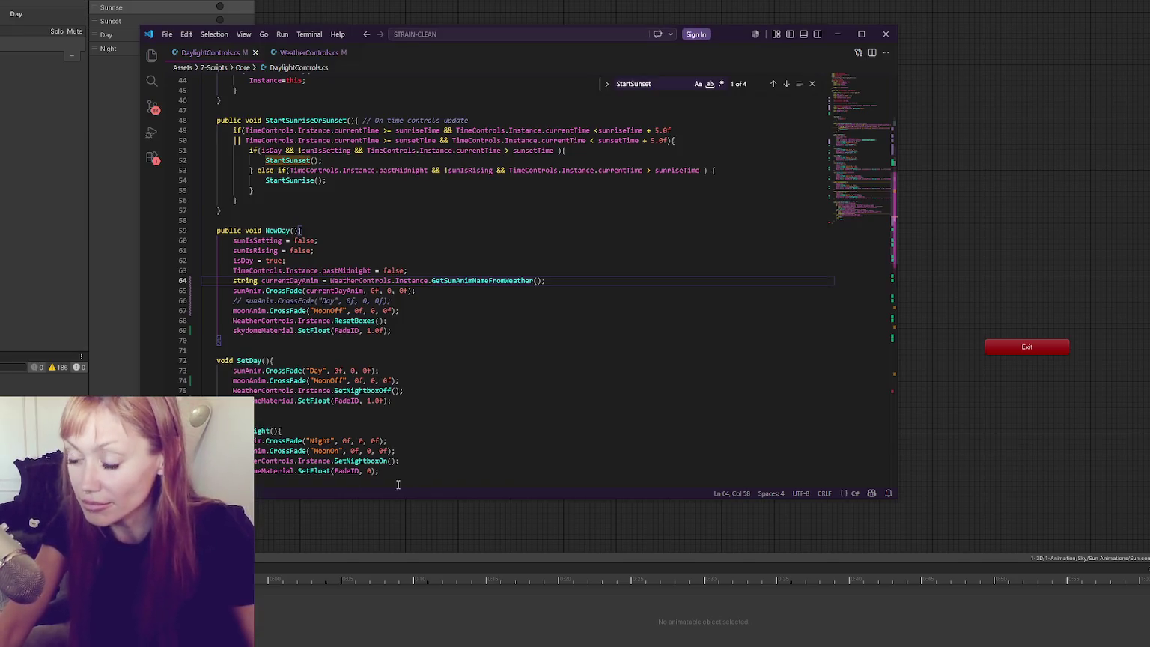
scroll(429, 296, down, 3)
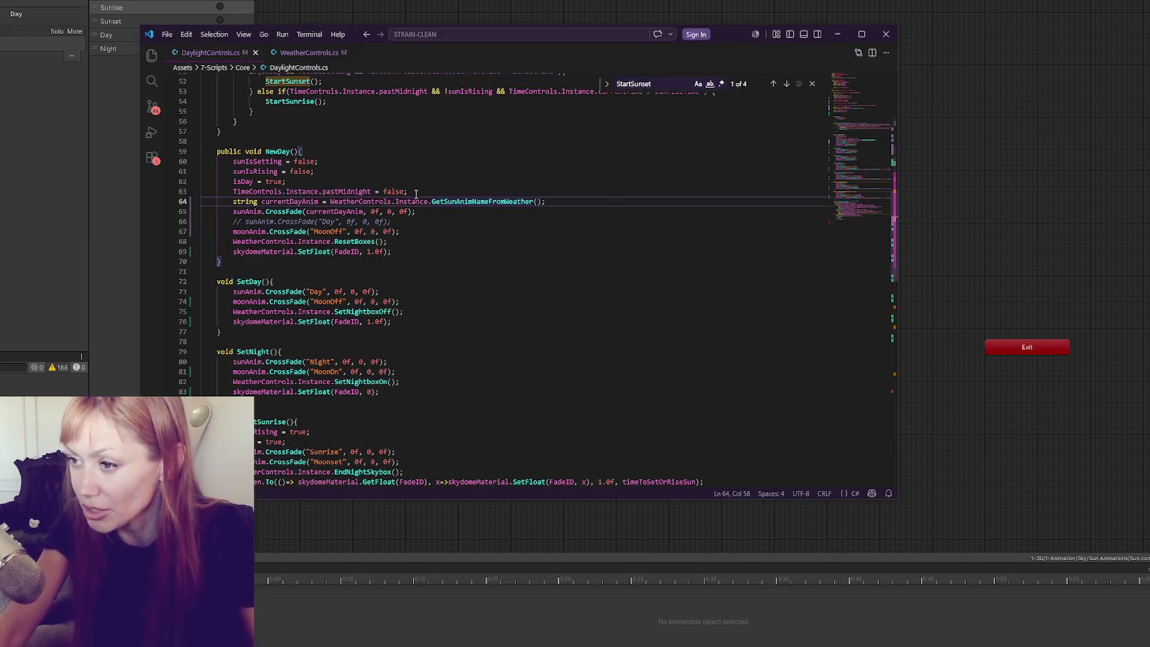
click(494, 252)
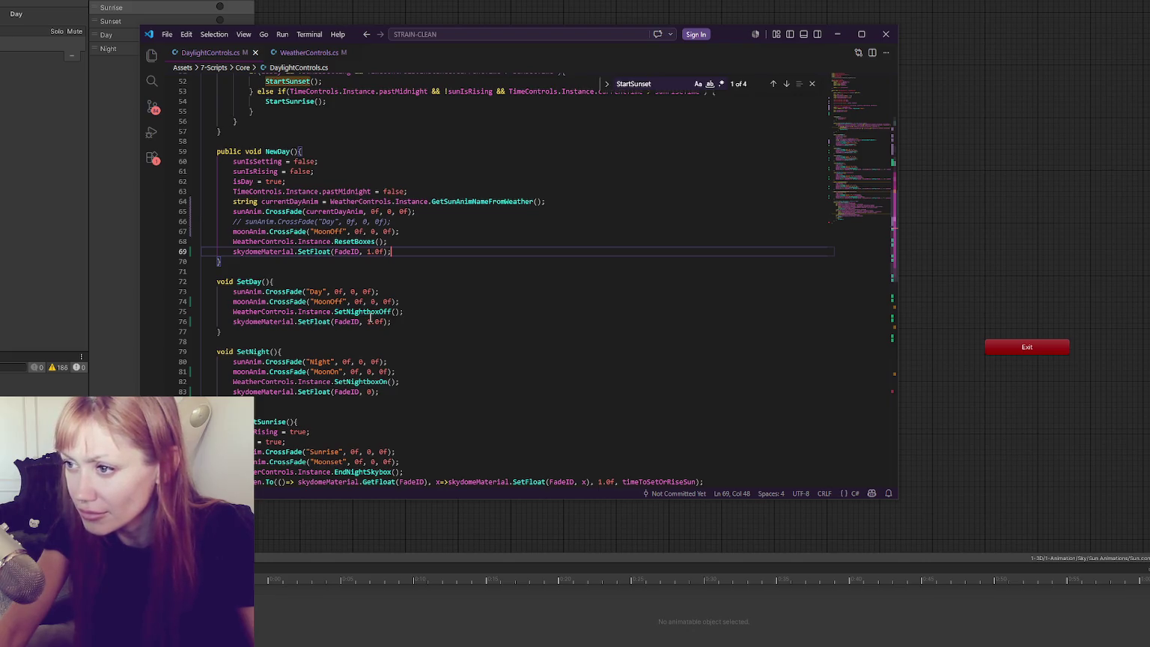
double_click(457, 202)
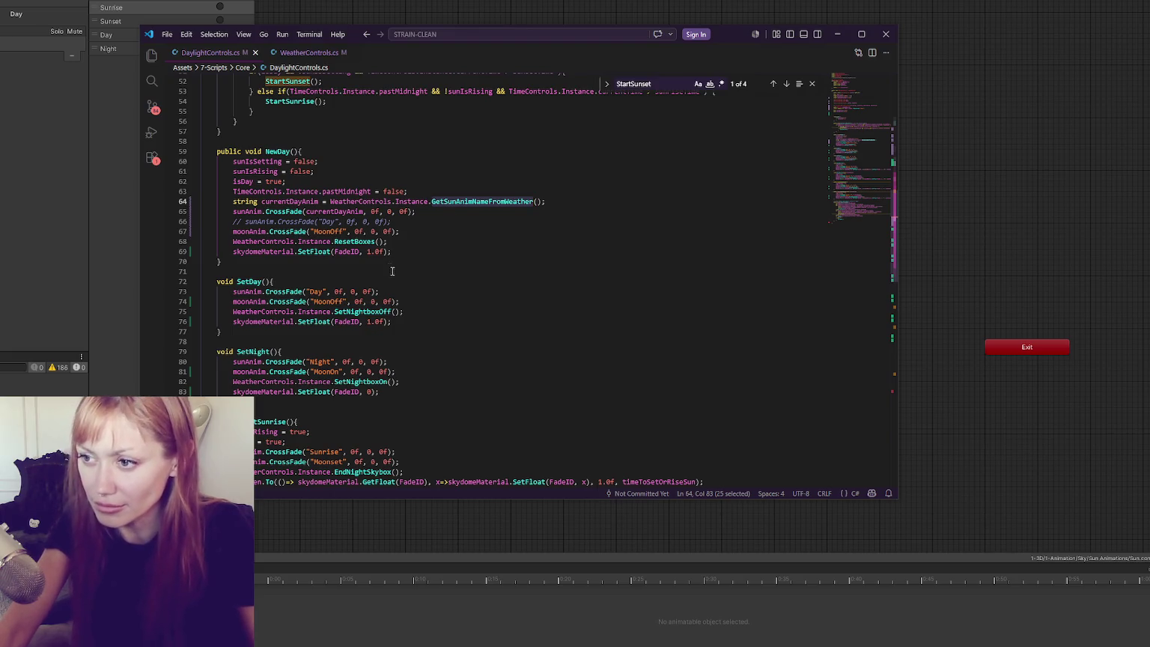
click(342, 232)
double_click(460, 203)
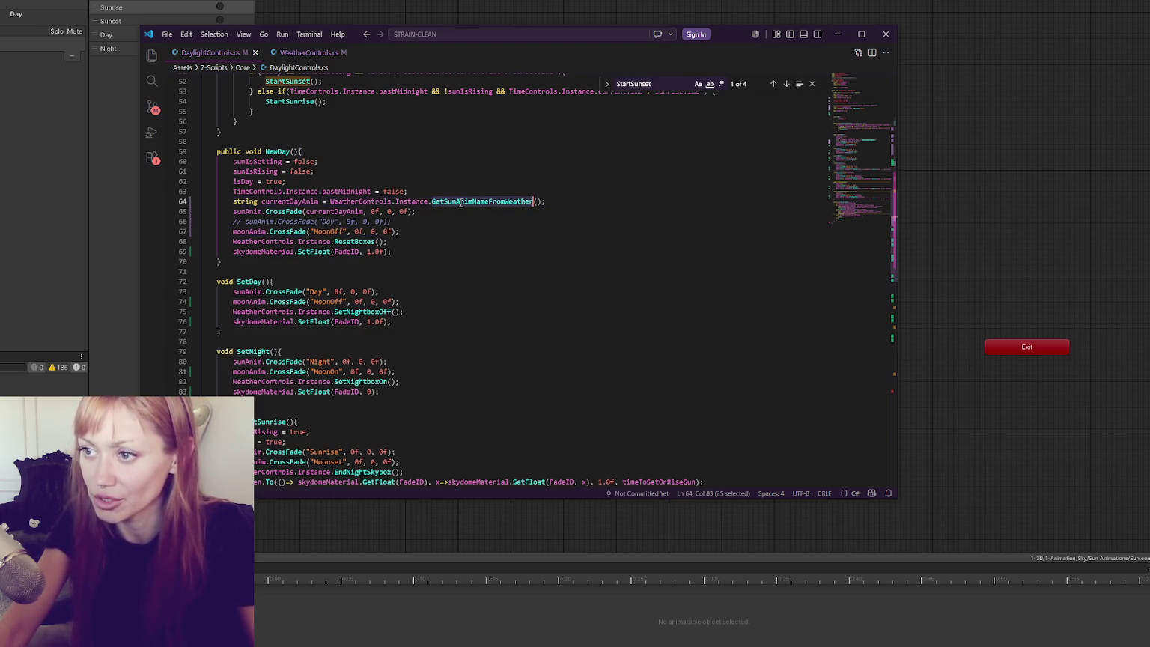
double_click(303, 203)
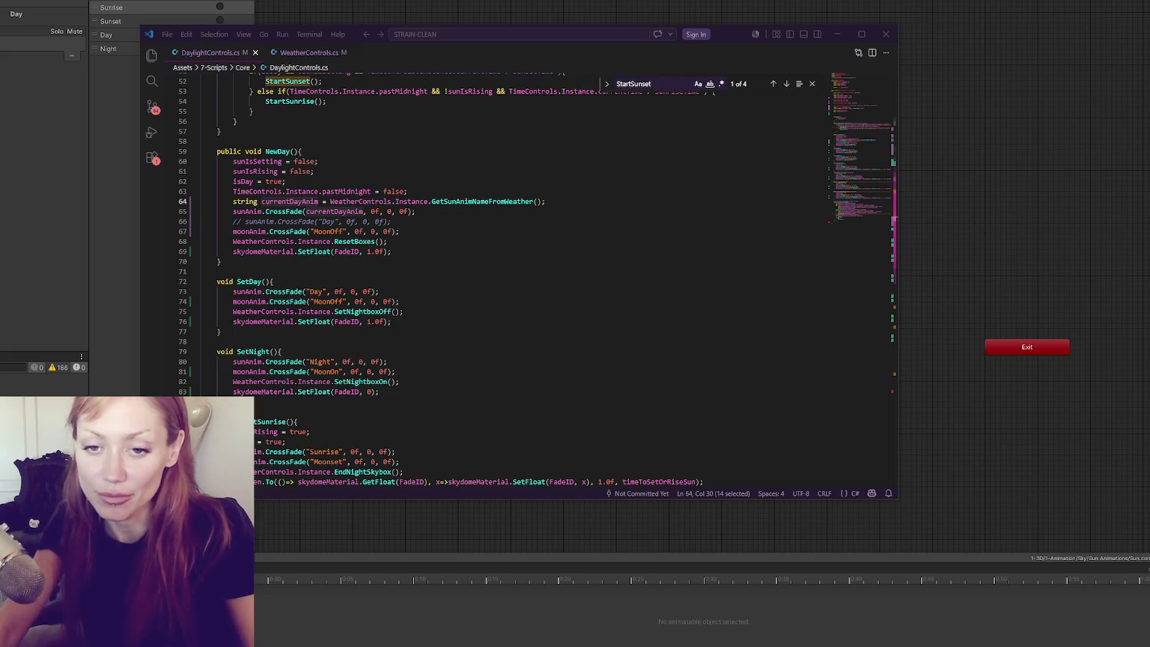
click(406, 272)
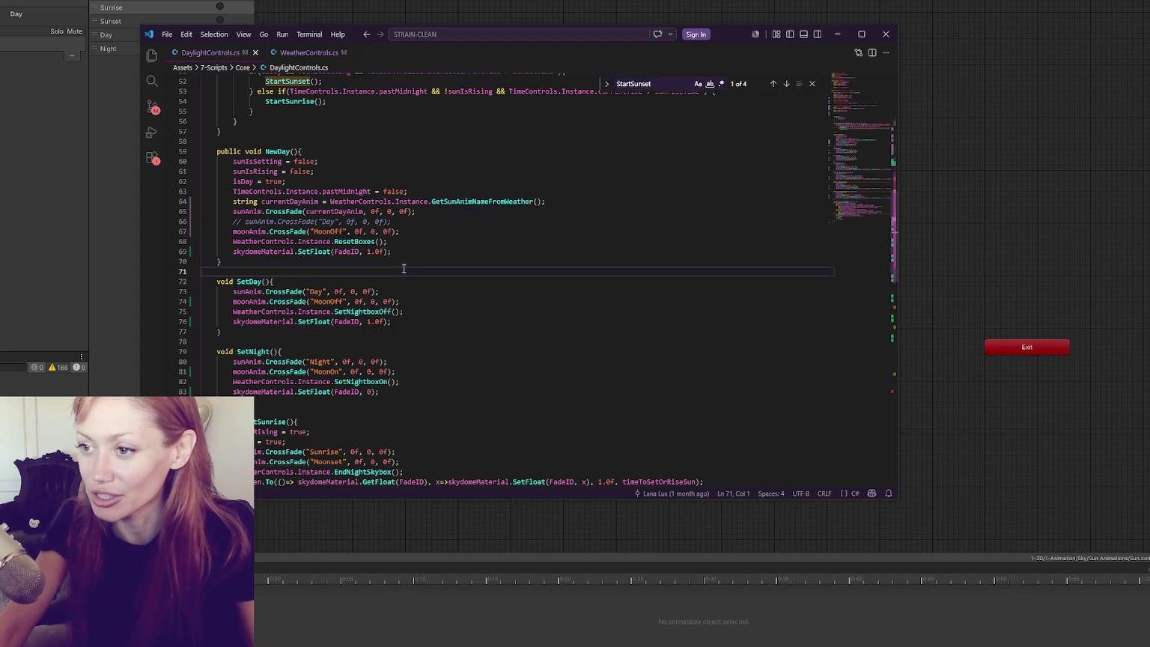
click(413, 252)
click(449, 221)
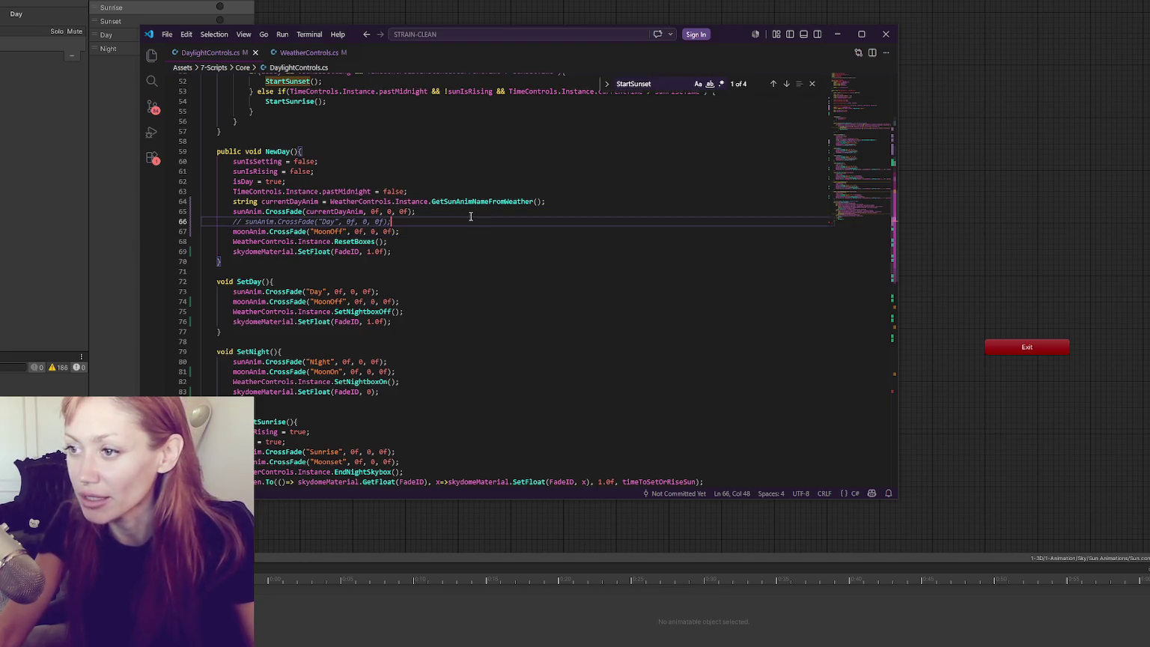
scroll(470, 215, down, 2)
scroll(470, 214, up, 1)
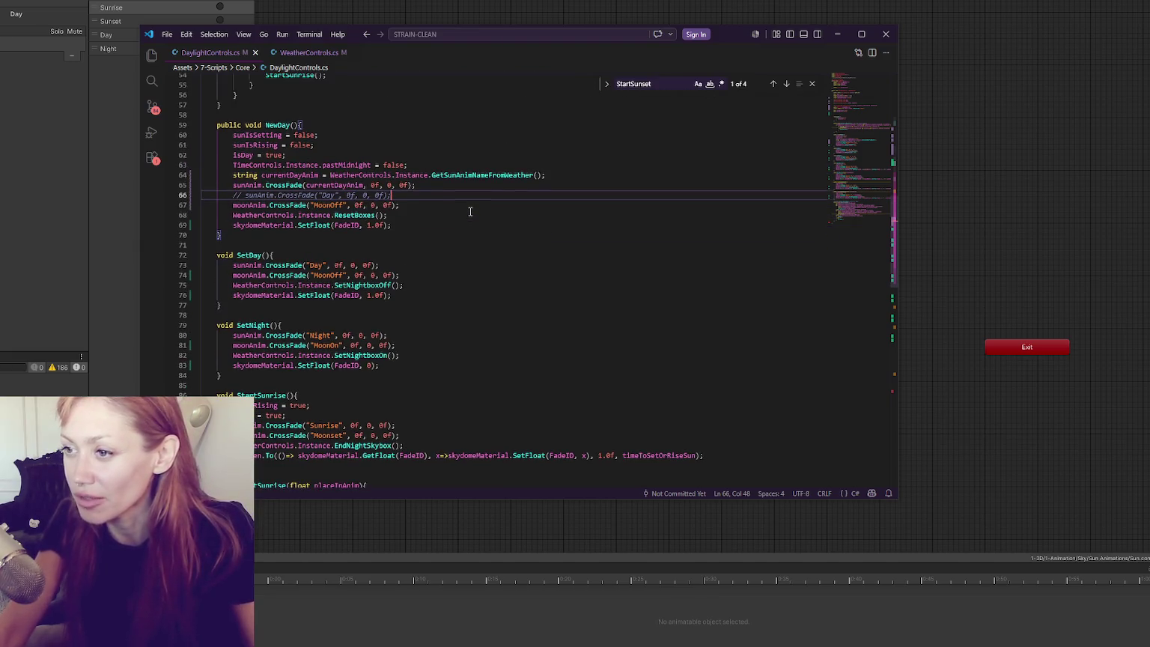
Insert "Day" + before the WeatherControls call on line 64.
double_click(295, 175)
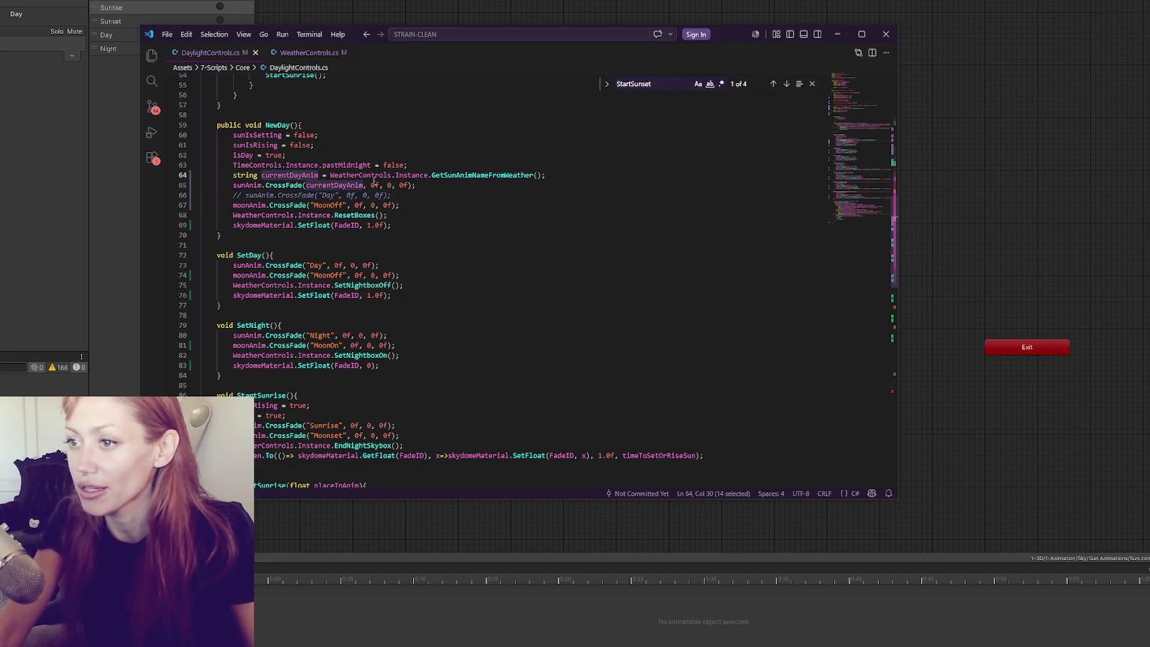
text(weat)
key(ctrl+z)
click(337, 175)
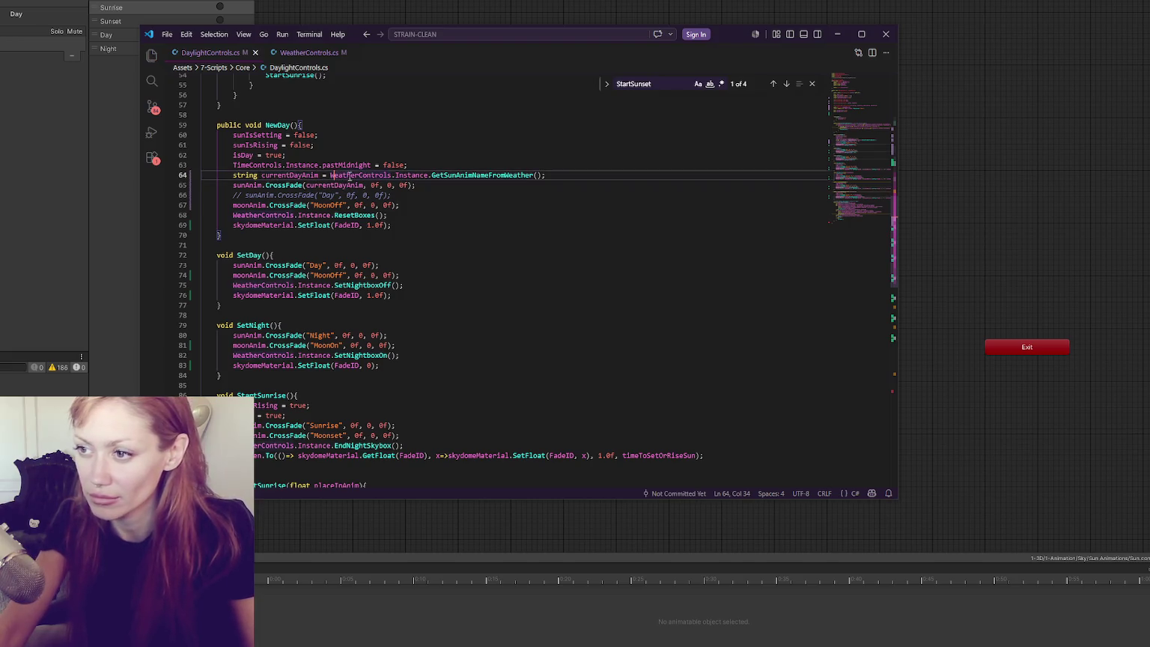
click(423, 184)
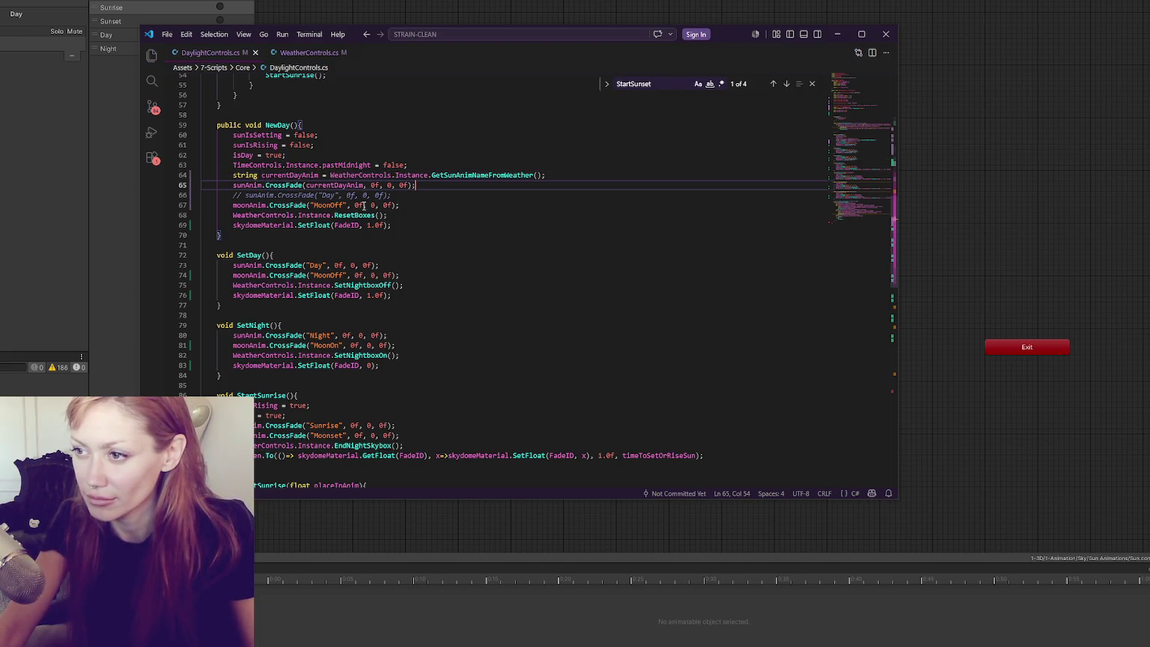
key(Up)
key(ctrl+Left)
key(ctrl+Left)
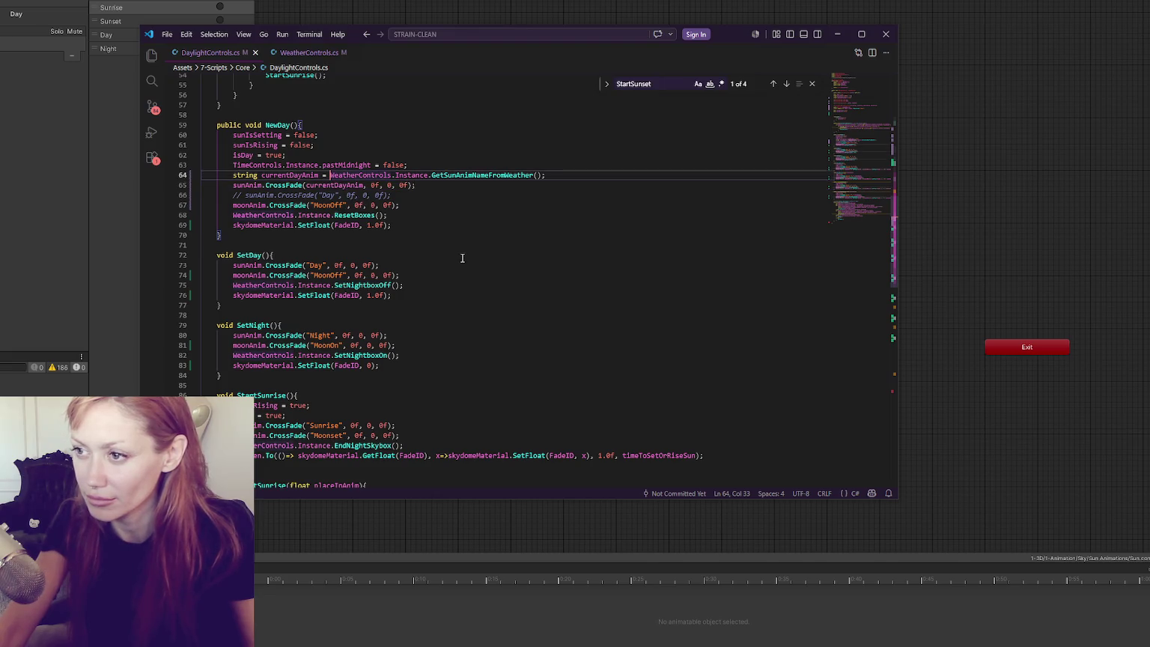
text("Day" +)
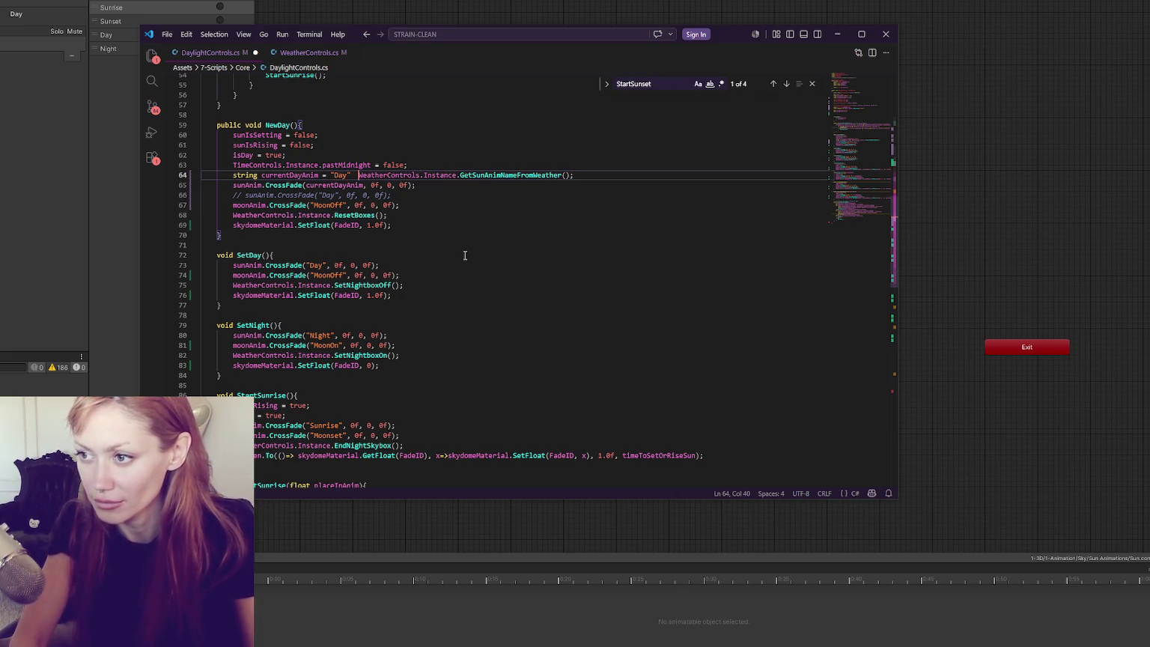
Replace GetSunAnimNameFromWeather with GetWeatherName on line 64.
double_click(535, 175)
text(WeatherName)
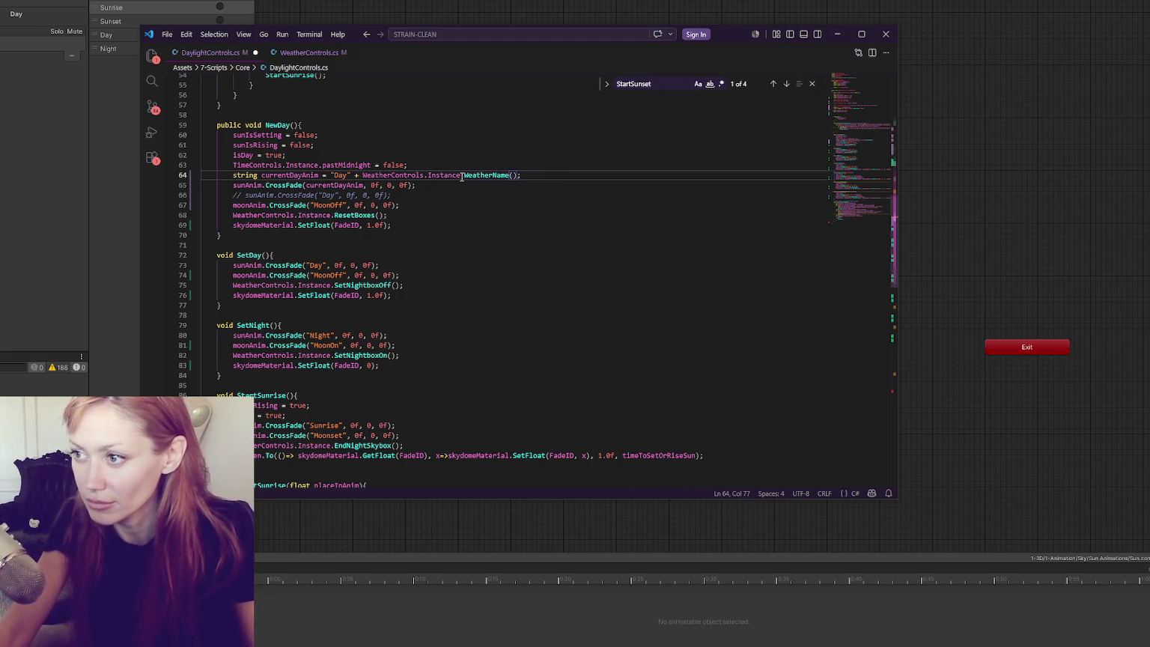
double_click(493, 175)
key(Left)
text(Get)
double_click(493, 175)
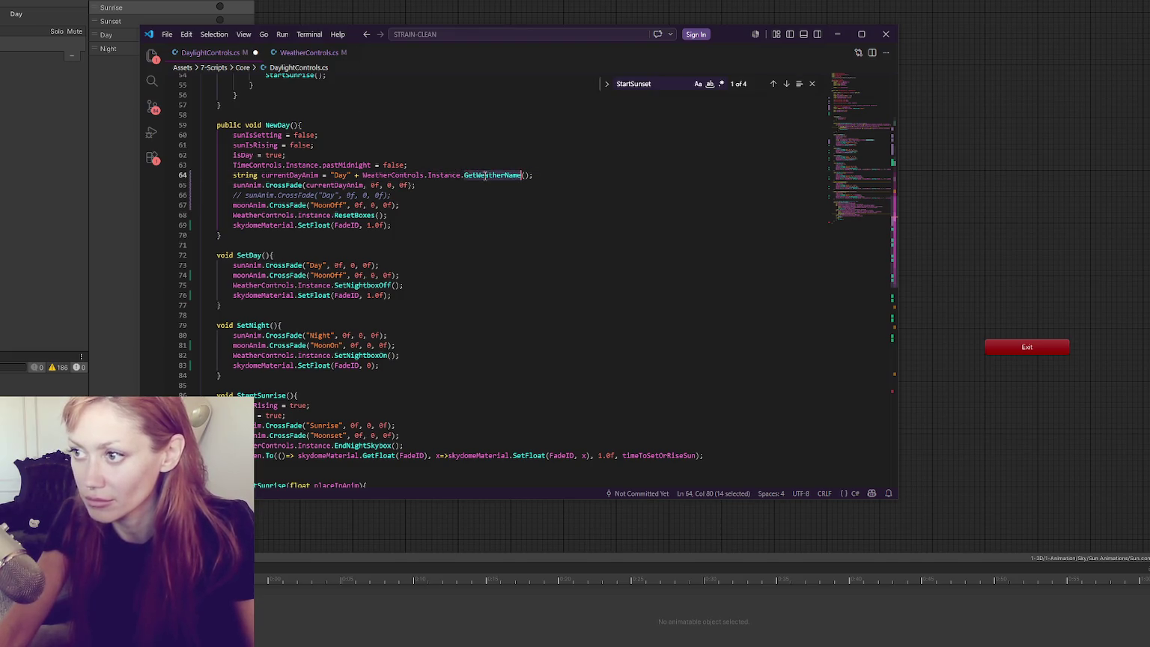
Rename the GetSunAnimNameFromWeather method in WeatherControls.cs to GetWeatherName.
click(330, 53)
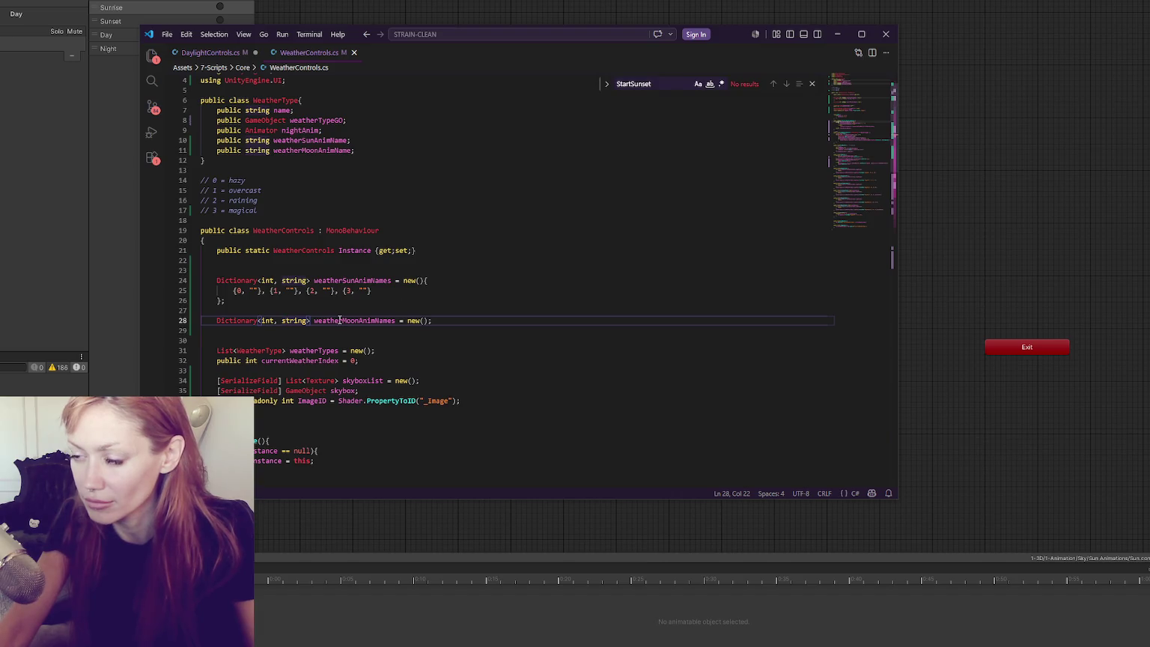
click(460, 282)
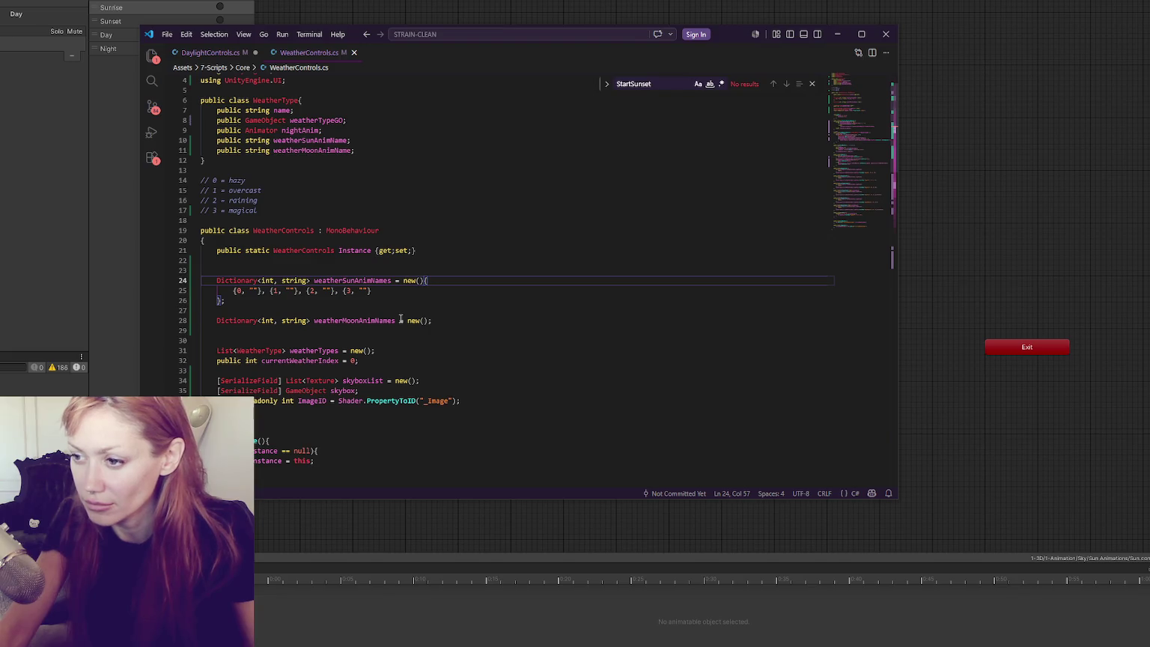
scroll(401, 318, down, 6)
click(334, 316)
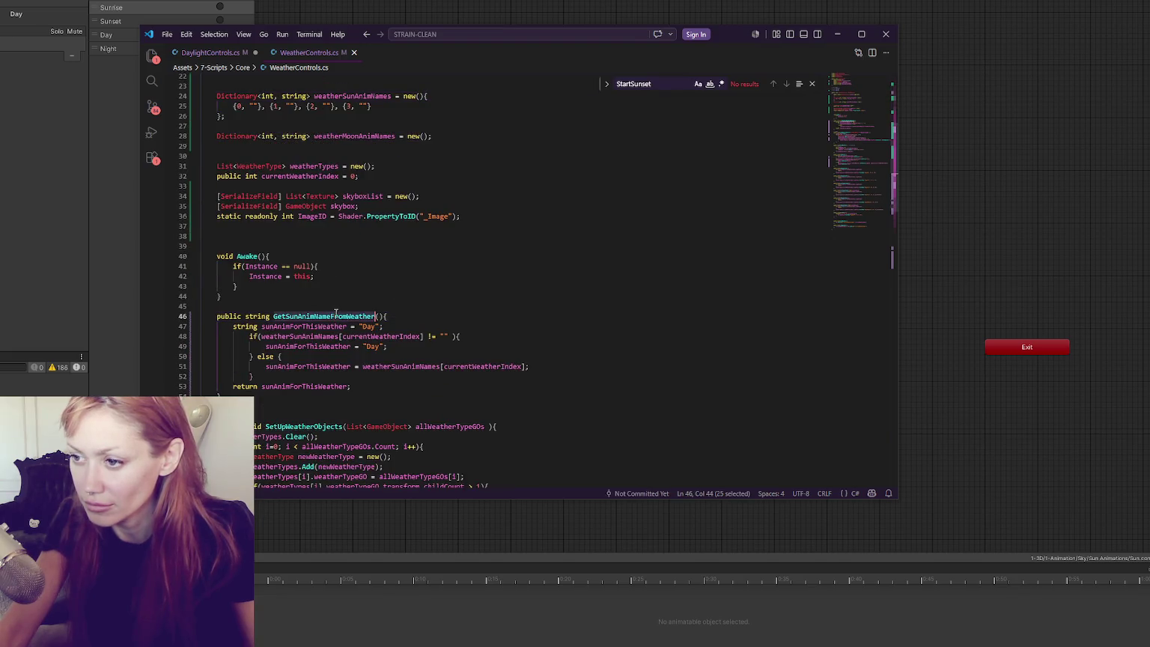
Delete the "Day" defaults and the if/else, assigning weatherSunAnimNames[currentWeatherIndex] directly.
double_click(369, 327)
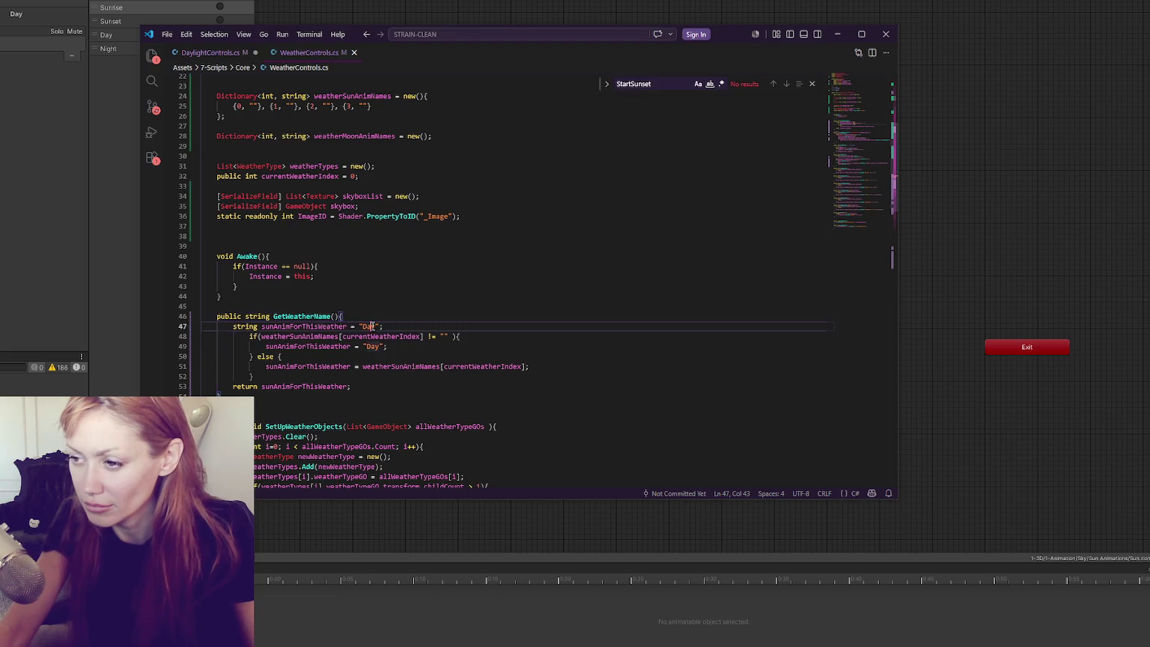
key(BackSpace)
double_click(373, 346)
key(BackSpace)
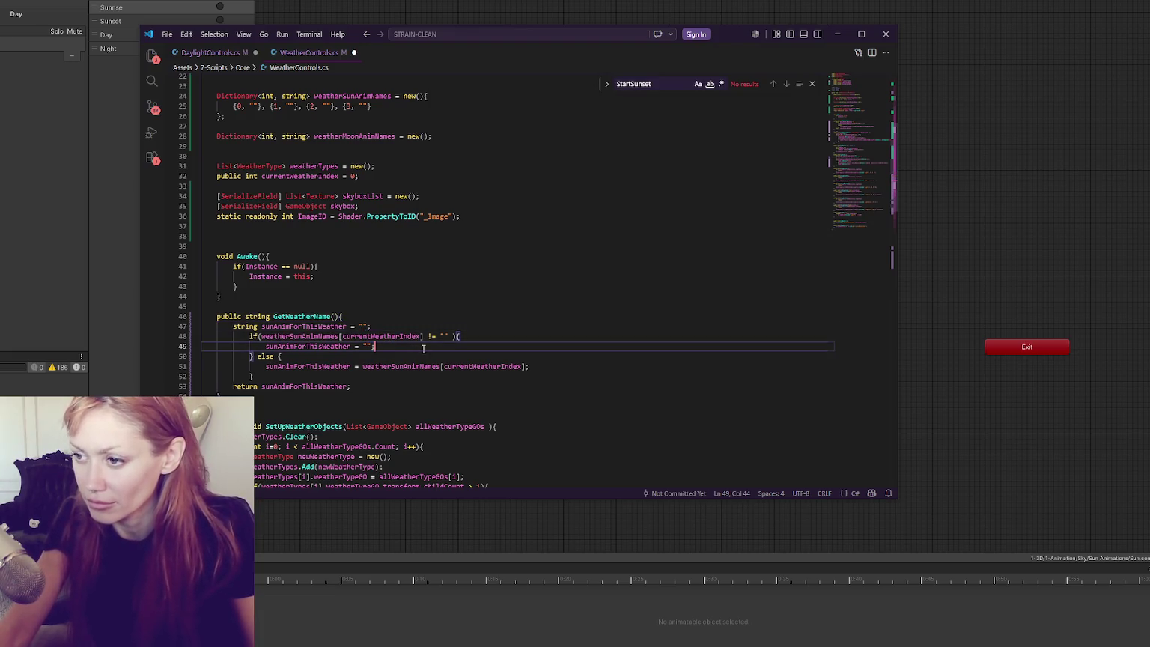
mouse_move(341, 358)
mouse_down()
mouse_move(406, 317)
mouse_move(261, 328)
mouse_up()
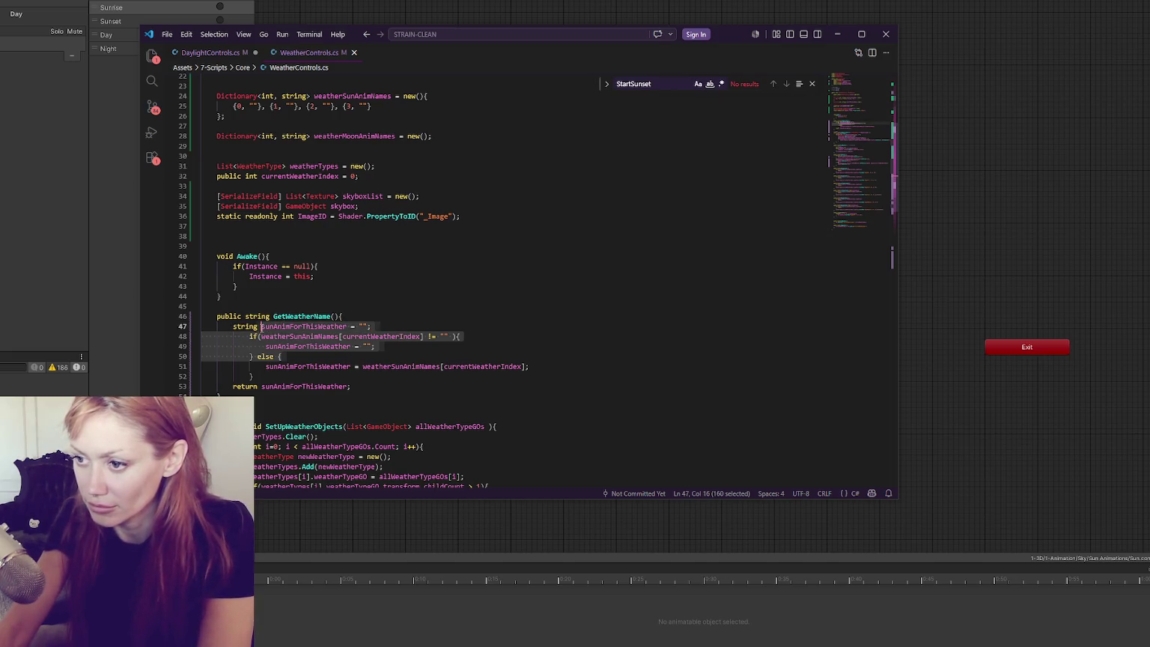
key(BackSpace)
key(ctrl+shift+k)
drag(258, 327, 382, 318)
click(390, 327)
key(ctrl+Delete)
Save WeatherControls.cs and return to DaylightControls.cs.
click(482, 334)
key(ctrl+s)
click(395, 326)
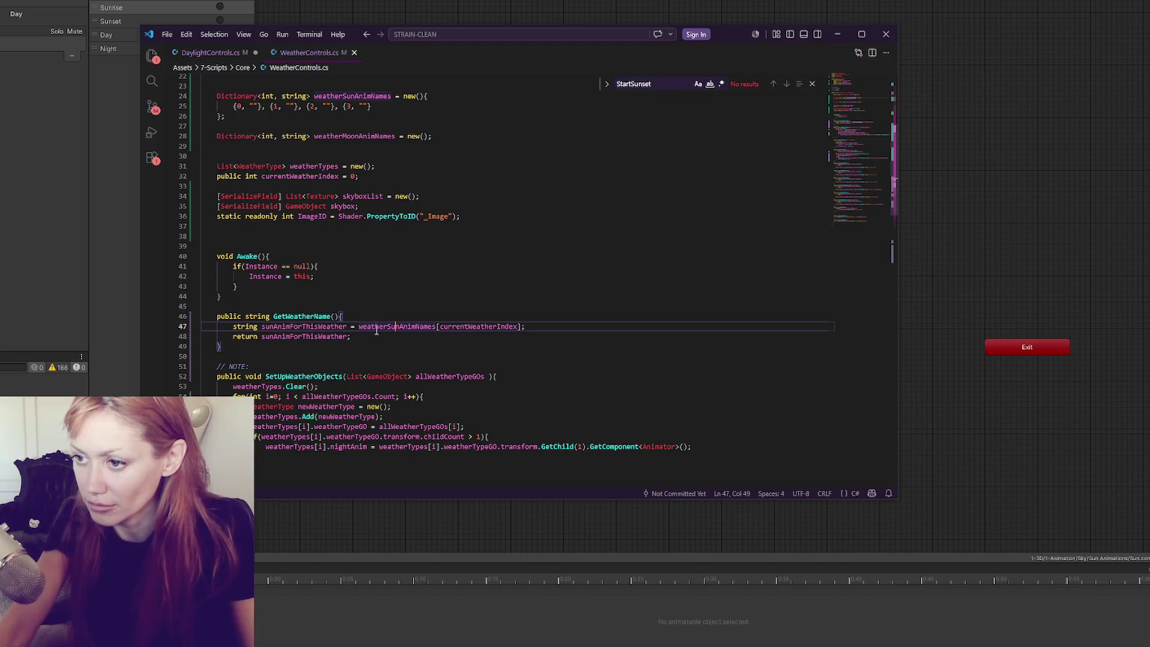
click(210, 53)
click(503, 185)
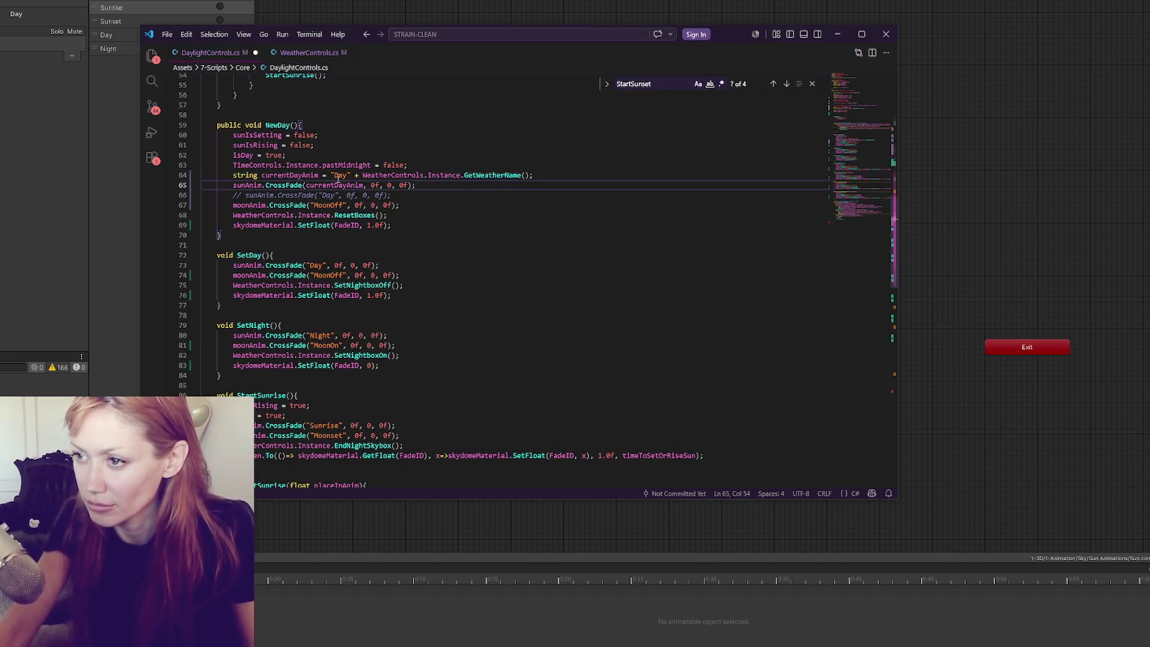
Copy NewDay's currentDayAnim declaration and CrossFade line into SetDay, commenting out its old "Day" call.
drag(554, 176, 556, 164)
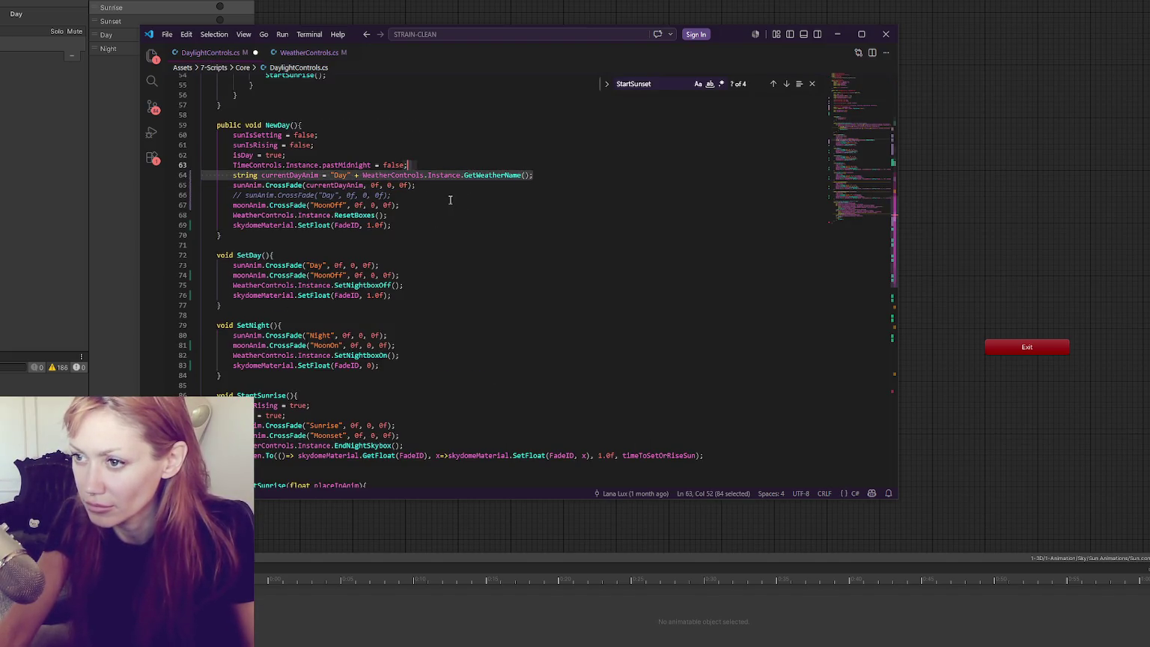
key(ctrl+c)
click(394, 256)
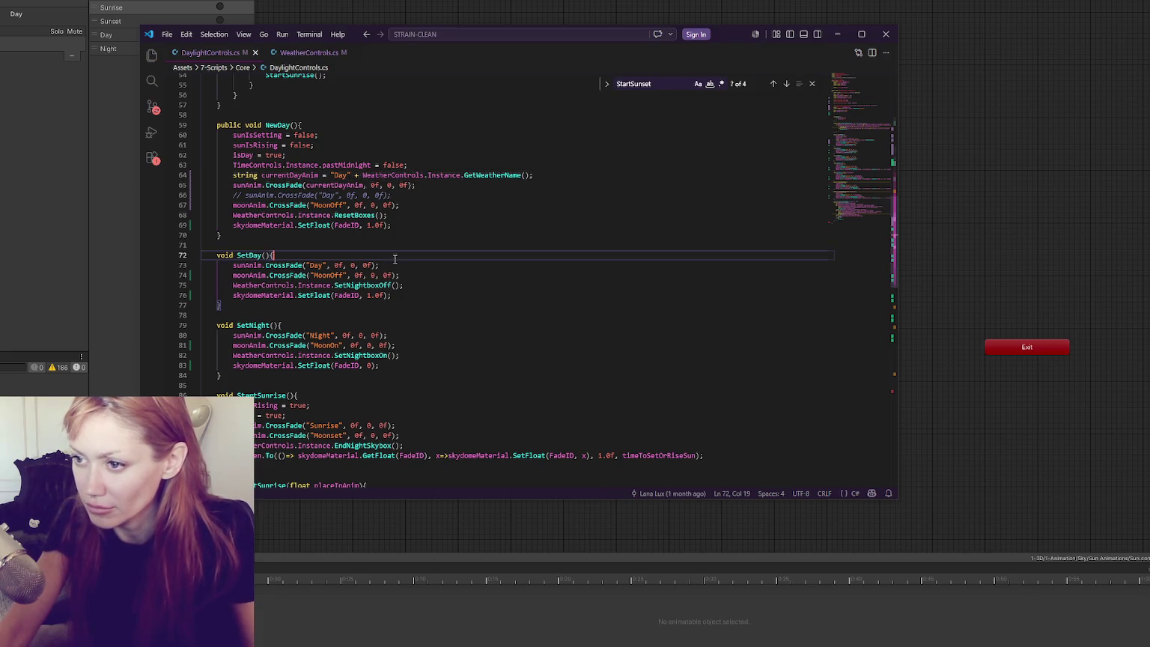
key(ctrl+v)
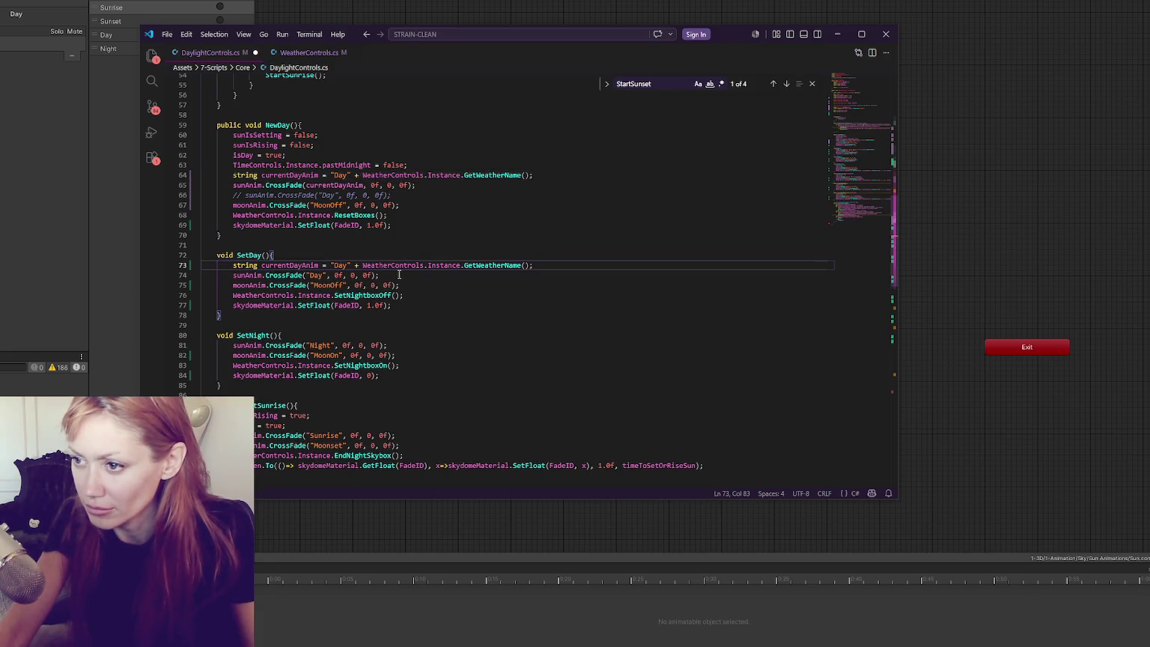
drag(471, 186, 546, 176)
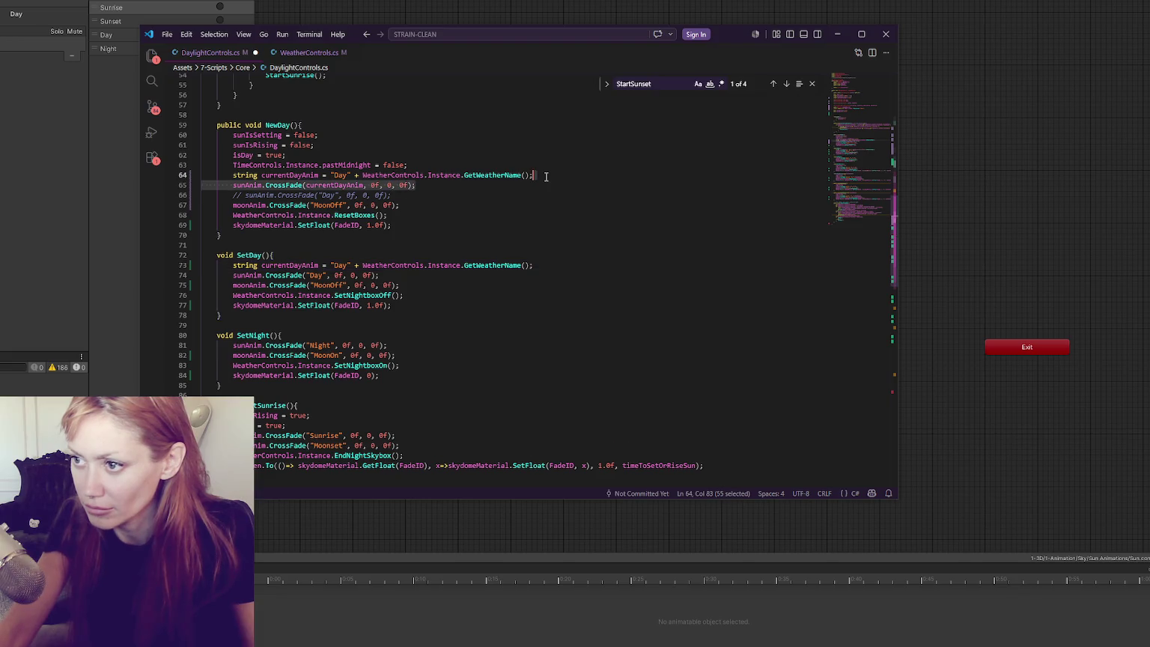
key(ctrl+c)
click(538, 264)
key(ctrl+v)
click(499, 282)
key(ctrl+slash)
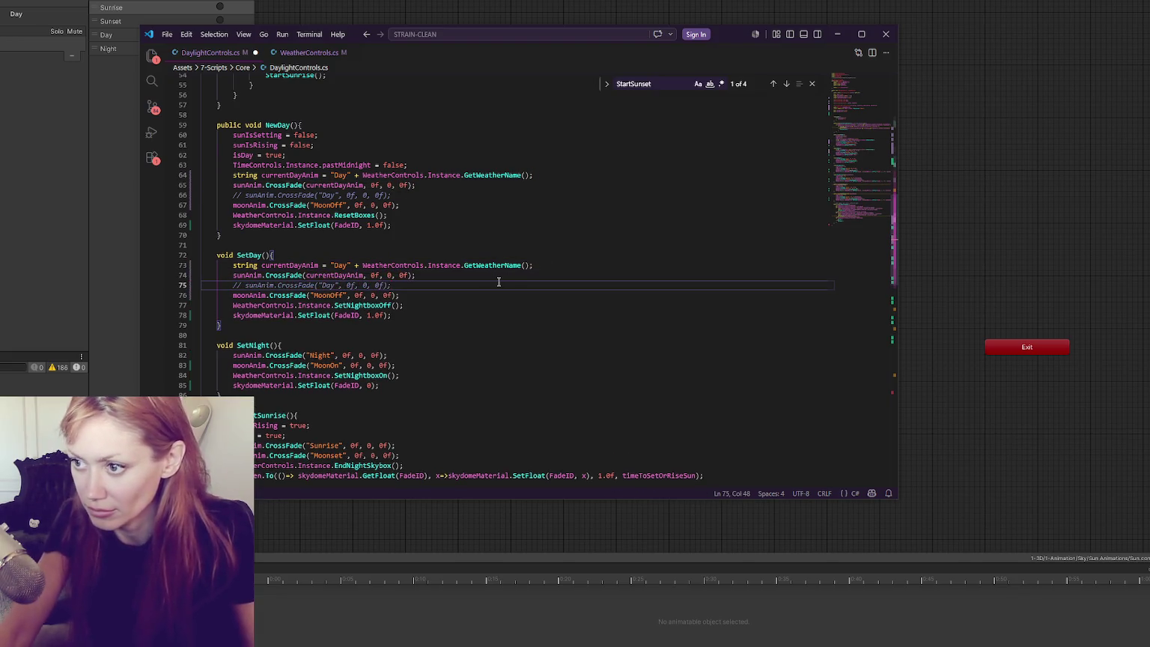
Paste those lines into SetNight with "Night", comment out its old call, and save DaylightControls.
click(508, 274)
key(shift+Up)
key(shift+Up)
key(ctrl+c)
click(436, 346)
key(ctrl+v)
double_click(340, 356)
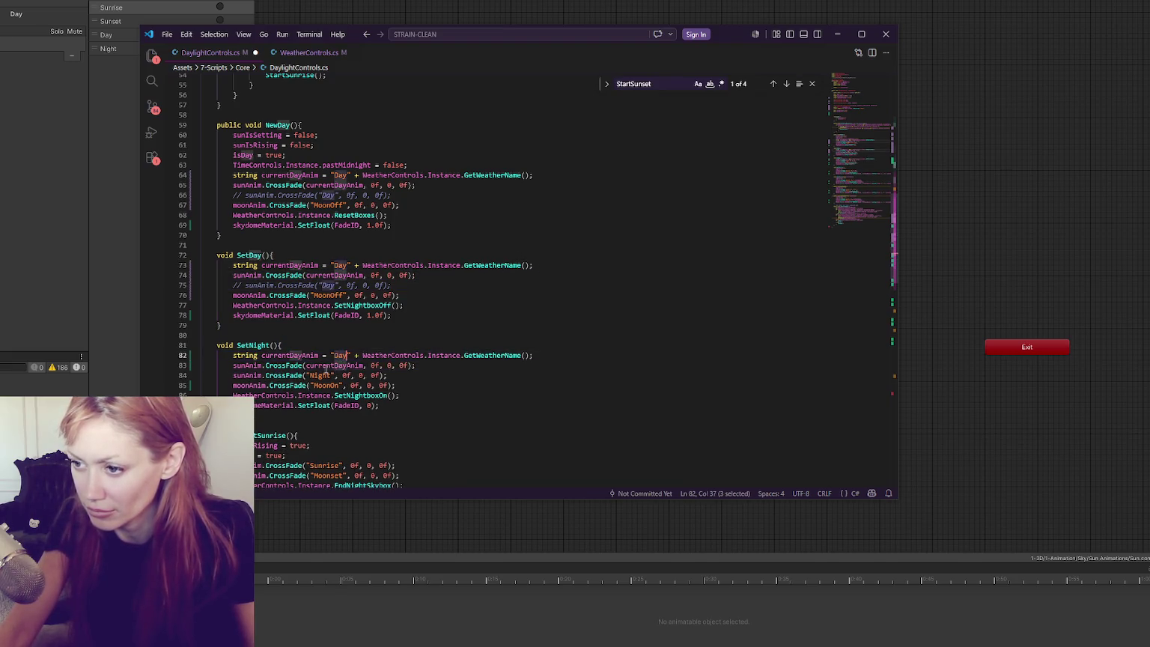
text(Night)
click(390, 376)
key(ctrl+slash)
key(ctrl+s)
Add the weather-named CrossFade lines to the first StartSunrise, using "Sunrise", and comment out the old call.
scroll(410, 89, down, 3)
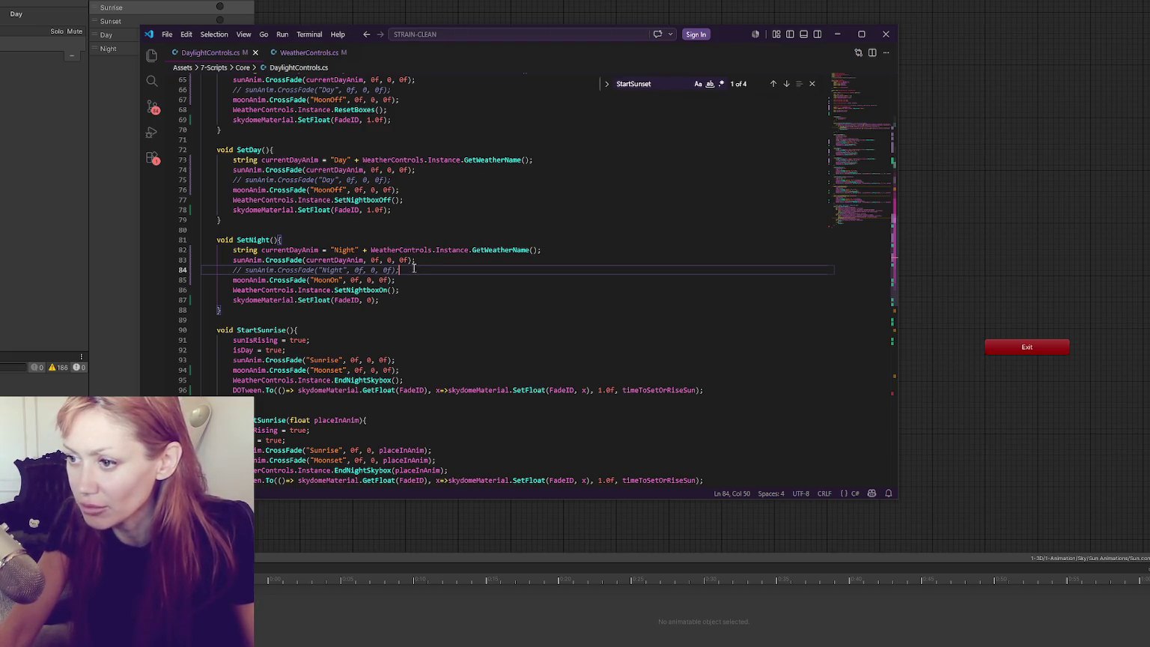
scroll(468, 245, down, 2)
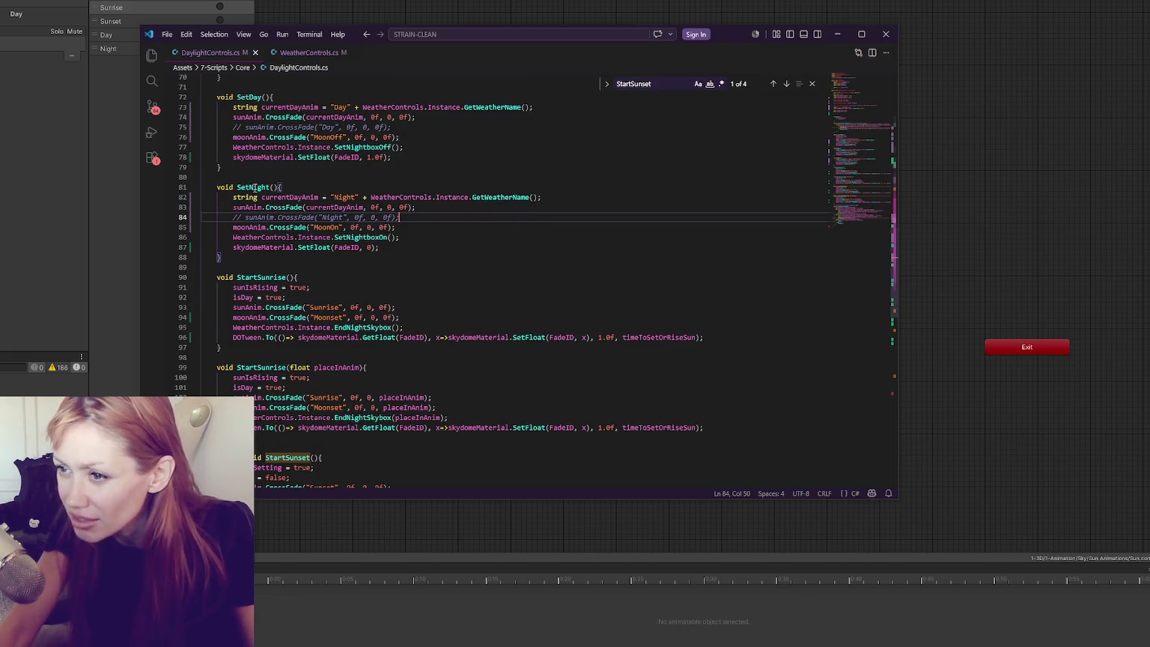
drag(427, 208, 424, 190)
key(ctrl+c)
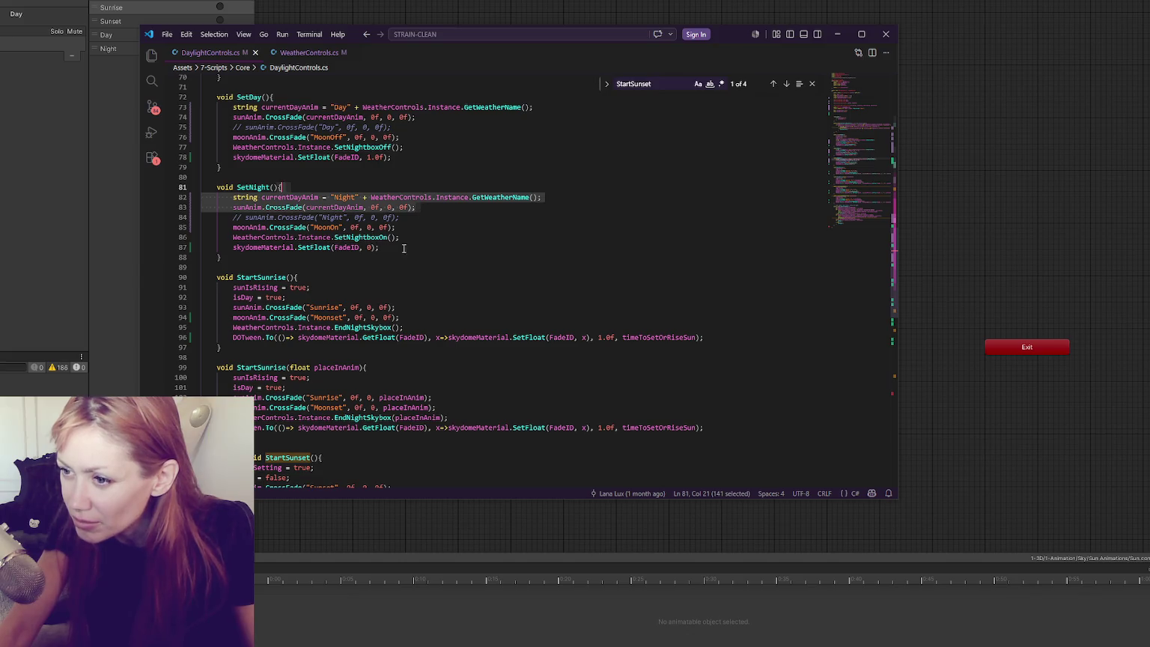
click(398, 298)
key(ctrl+v)
click(411, 326)
key(ctrl+slash)
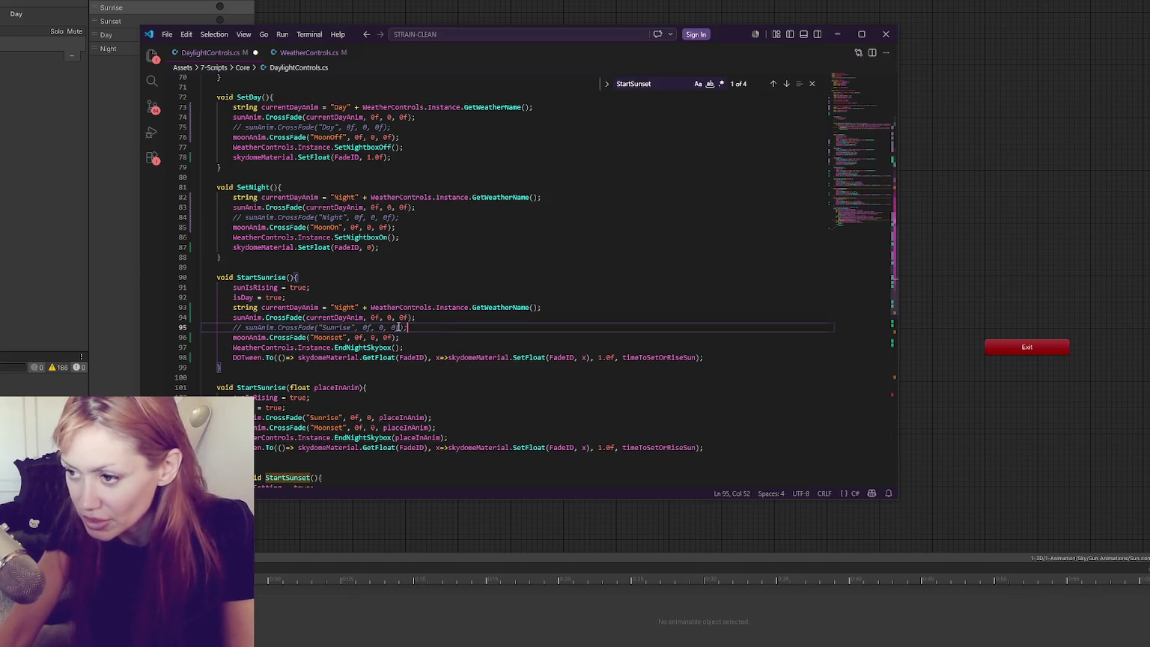
double_click(344, 328)
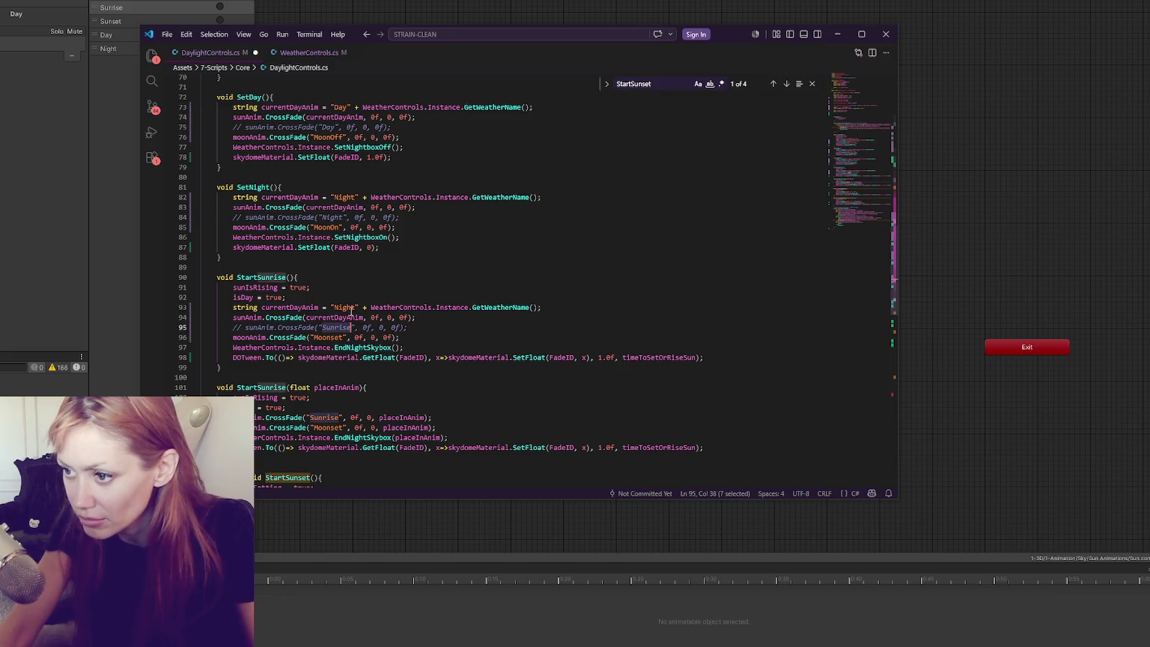
key(ctrl+c)
double_click(344, 307)
key(ctrl+v)
click(442, 338)
key(ctrl+s)
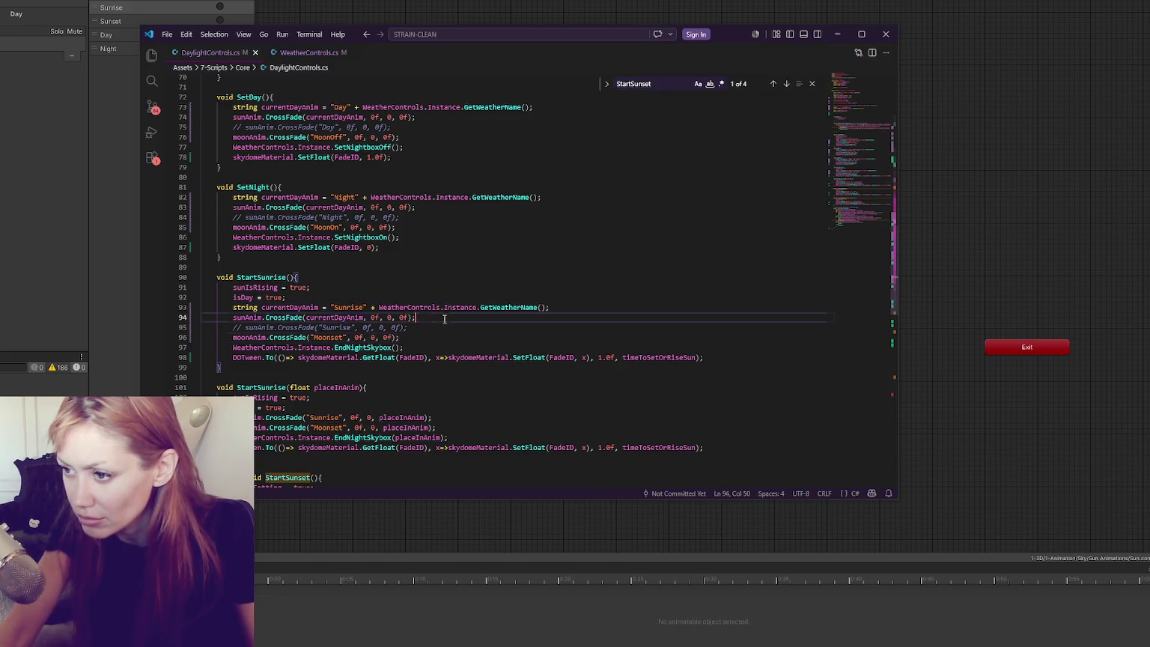
Copy the sunrise lines into the second StartSunrise overload and comment out its fixed crossfade.
drag(446, 318, 447, 299)
key(ctrl+c)
scroll(448, 299, down, 2)
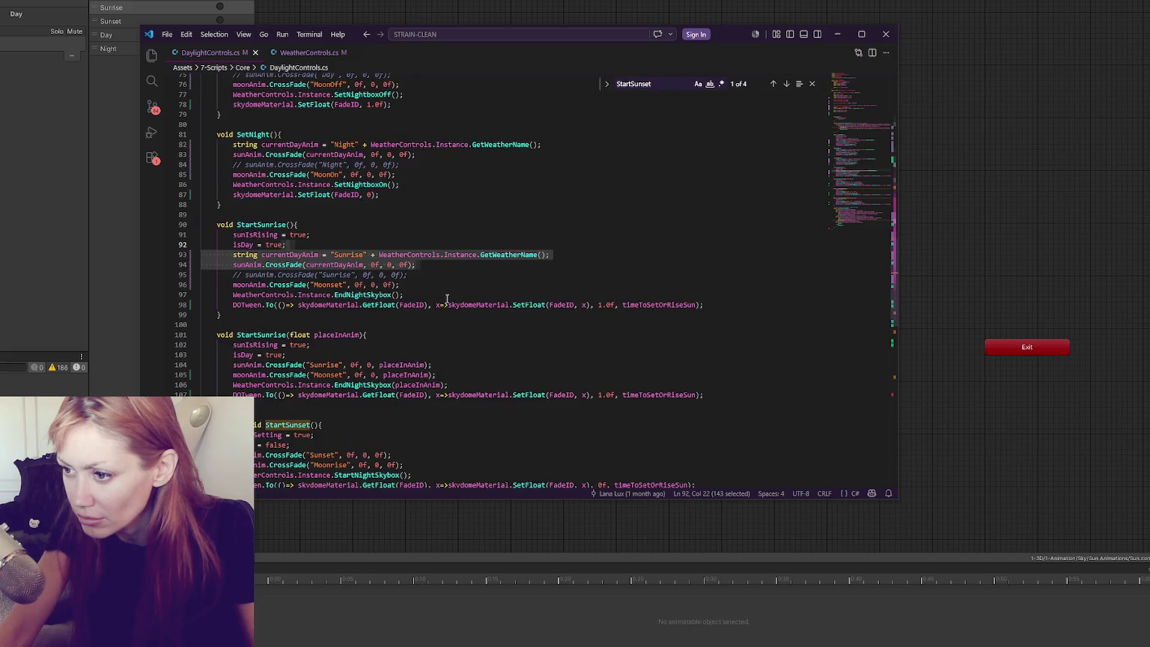
click(442, 355)
key(ctrl+v)
double_click(327, 385)
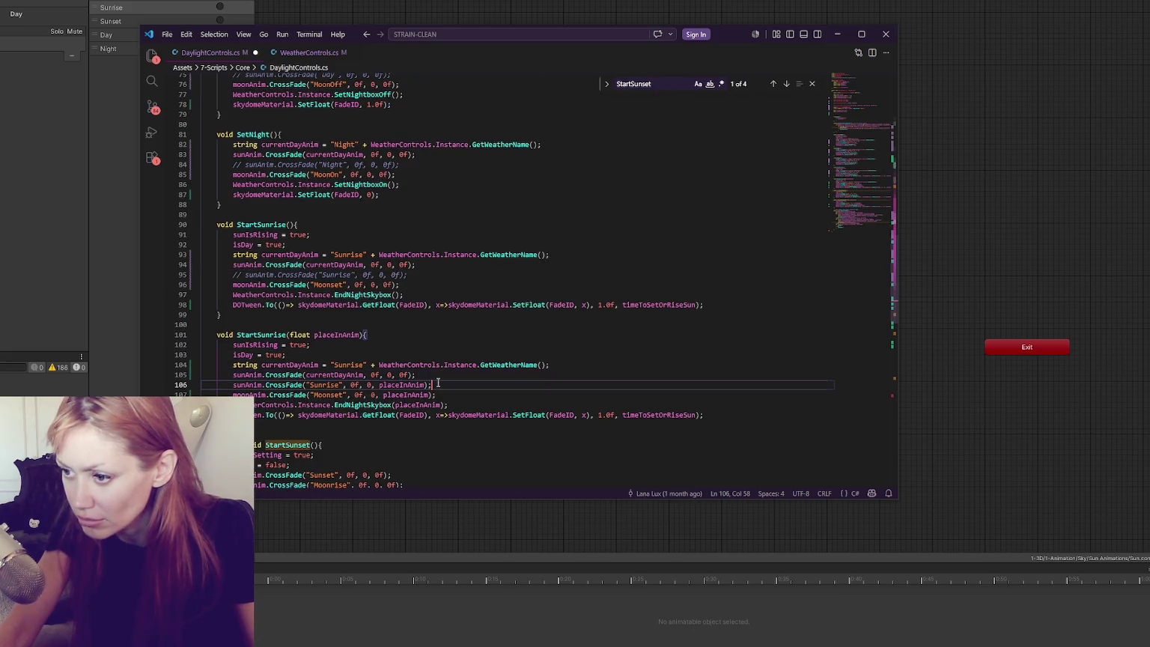
key(ctrl+slash)
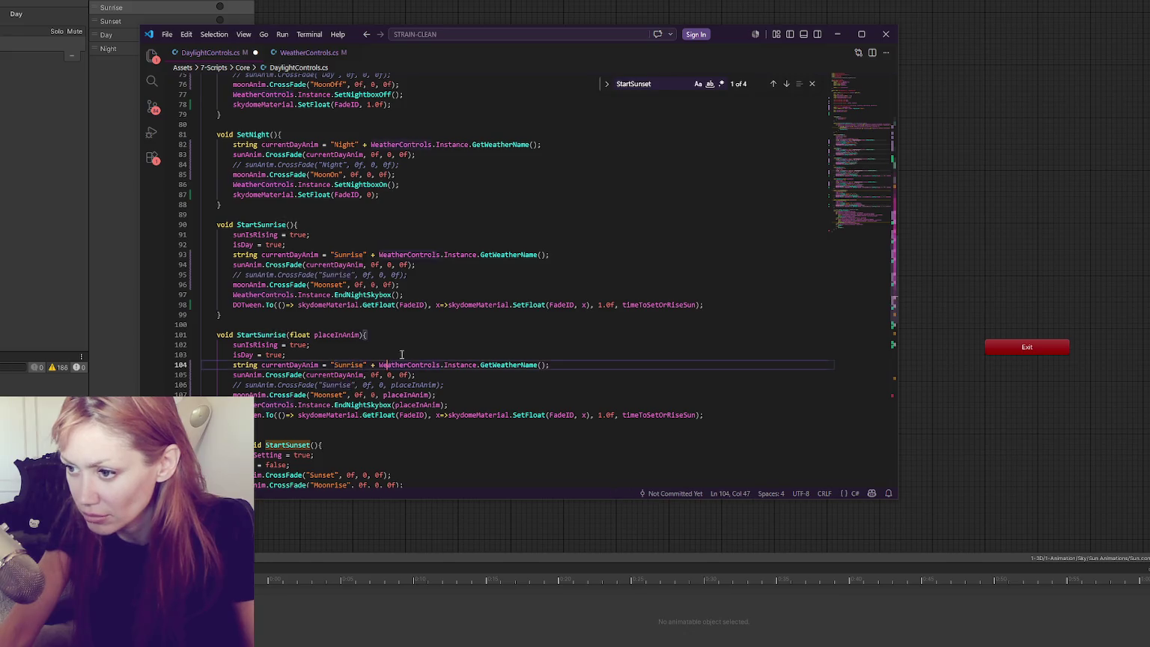
Paste the lines into StartSunset, change Sunrise to Sunset, and comment out the old Sunset call.
scroll(435, 288, down, 4)
drag(442, 271, 436, 251)
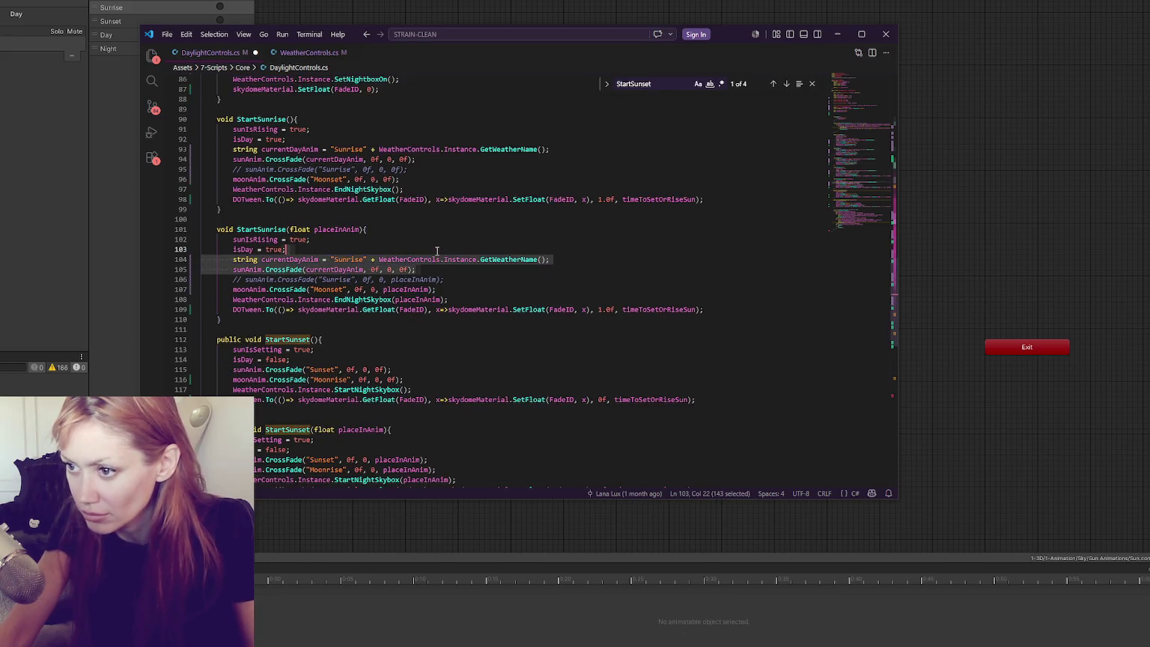
key(ctrl+c)
click(401, 360)
key(ctrl+v)
click(414, 391)
key(ctrl+slash)
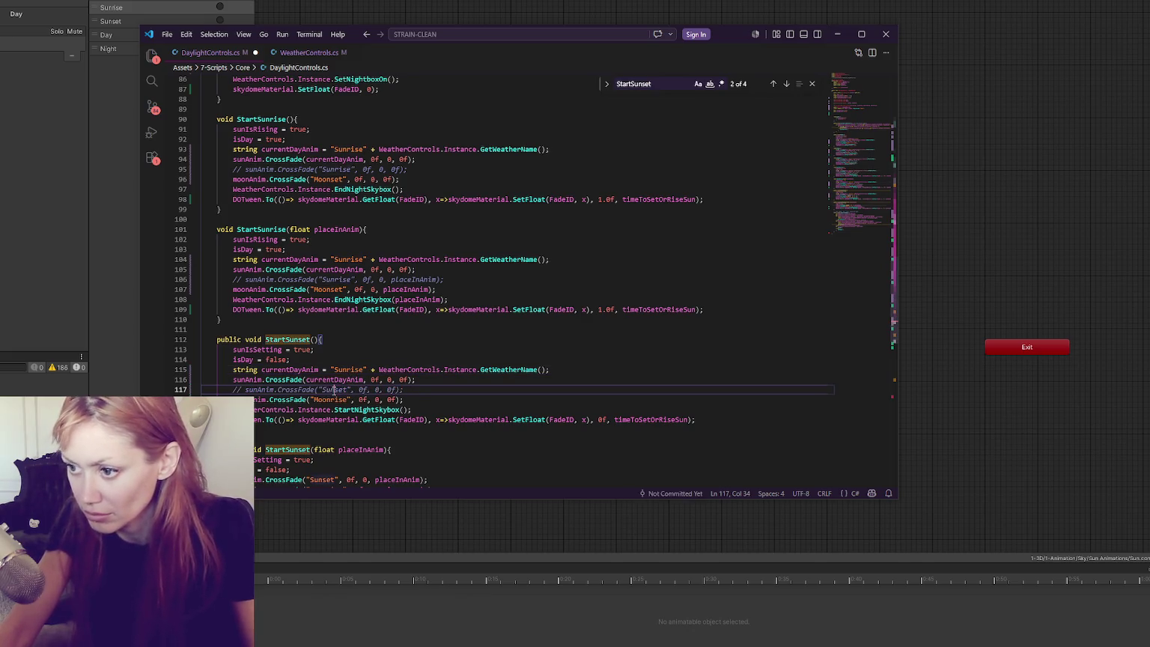
double_click(346, 370)
text(Sunset)
Copy the sunset lines into the second StartSunset overload, save the script, and return to Unity.
drag(423, 380, 431, 362)
key(ctrl+c)
scroll(430, 362, down, 3)
click(414, 365)
key(ctrl+v)
click(434, 393)
key(ctrl+s)
scroll(435, 392, down, 3)
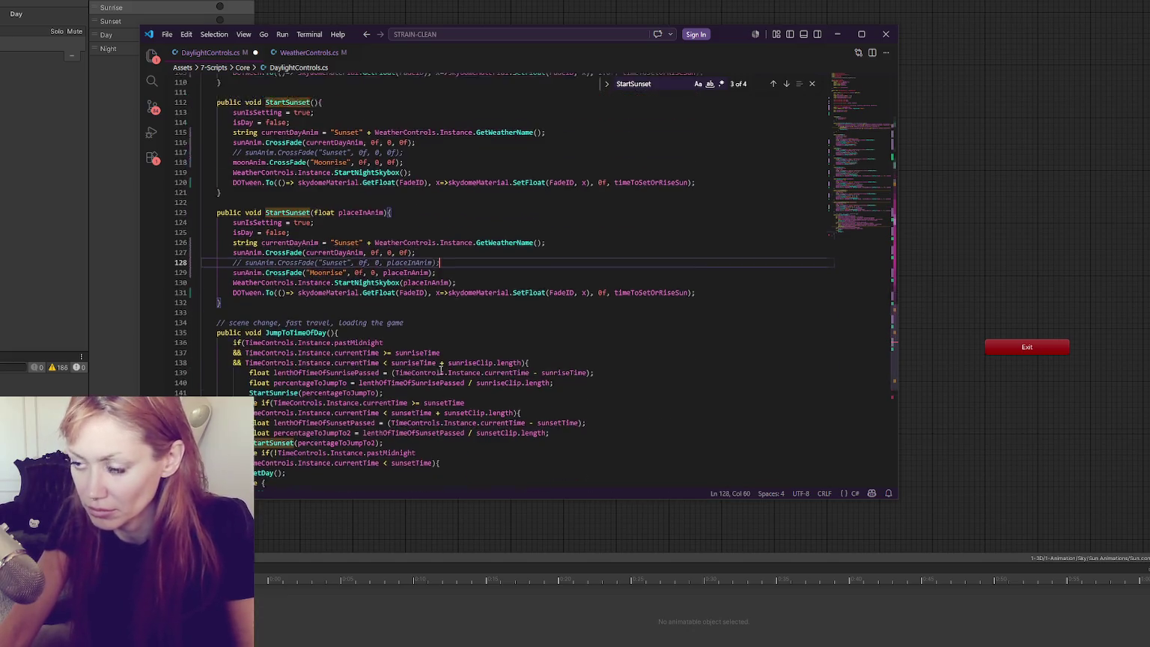
key(alt+Tab)
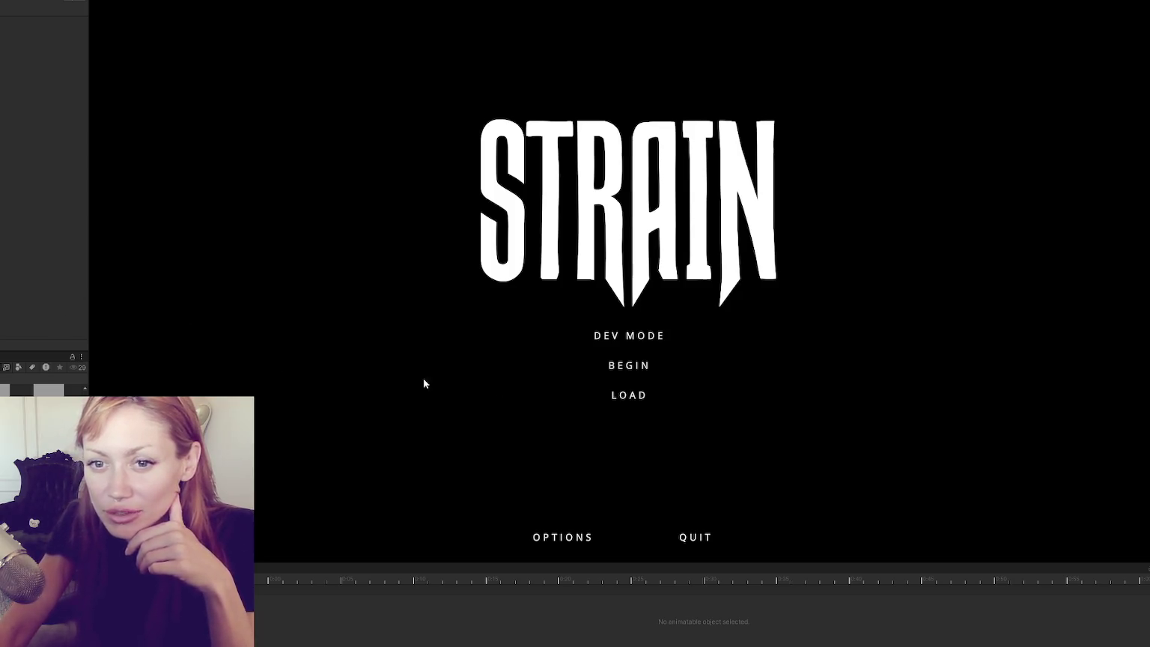
Choose DEV MODE on the STRAIN title menu to load the walled yard level.
click(672, 336)
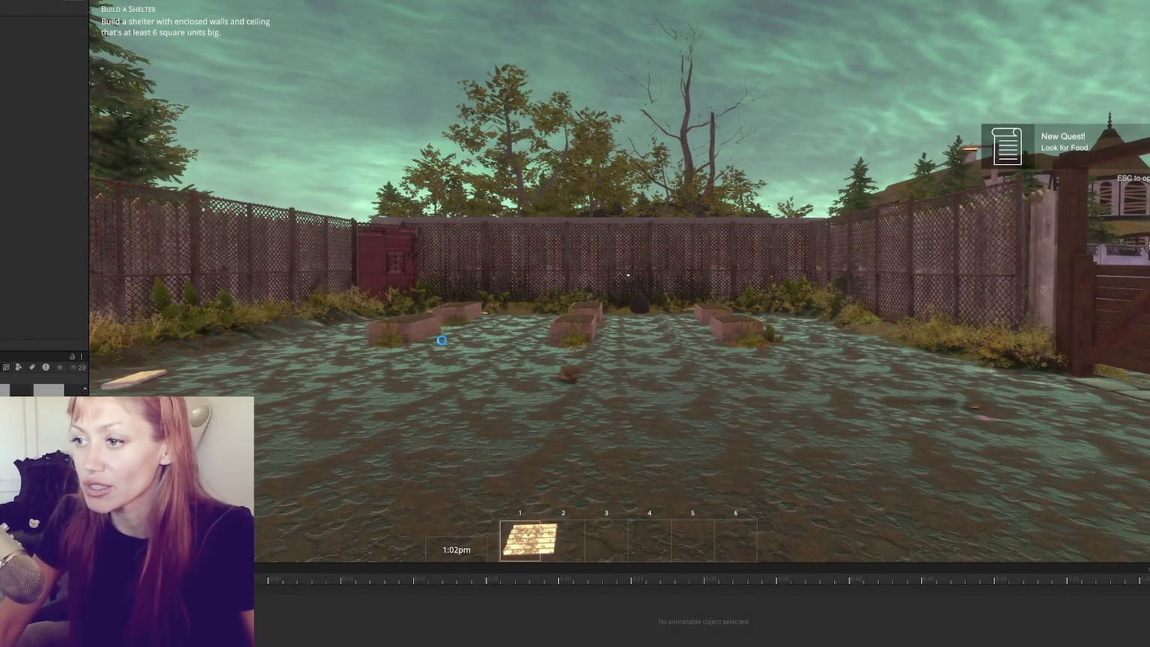
Drop the plank and walk across the water, down the alley into the next yard.
click(557, 251)
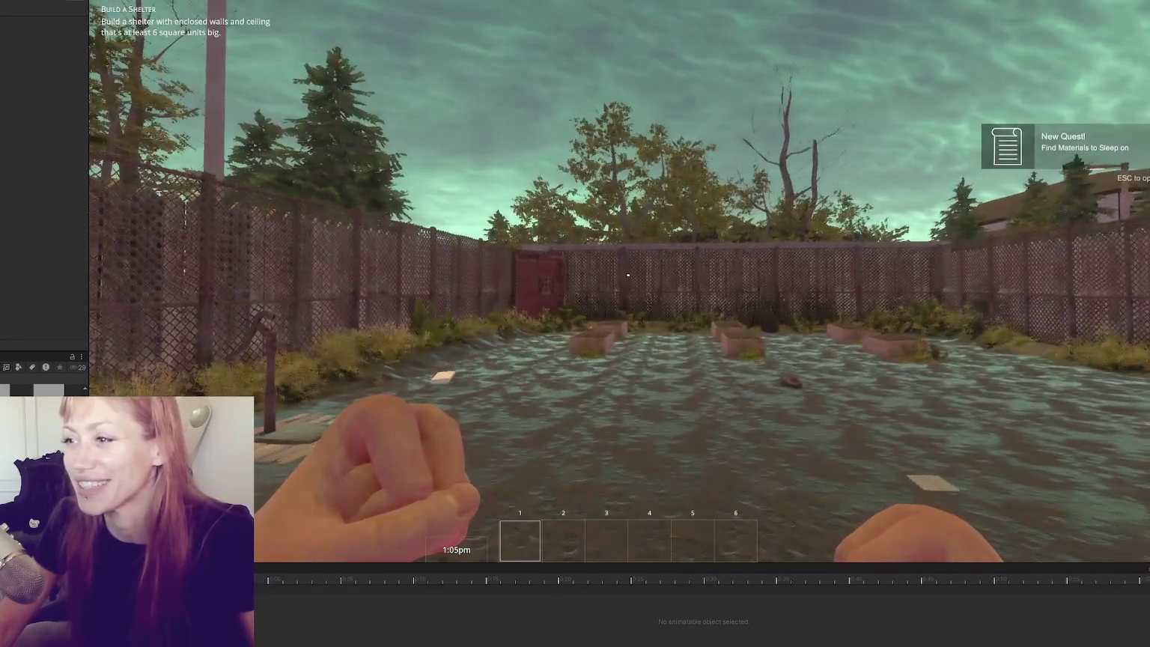
key(w)
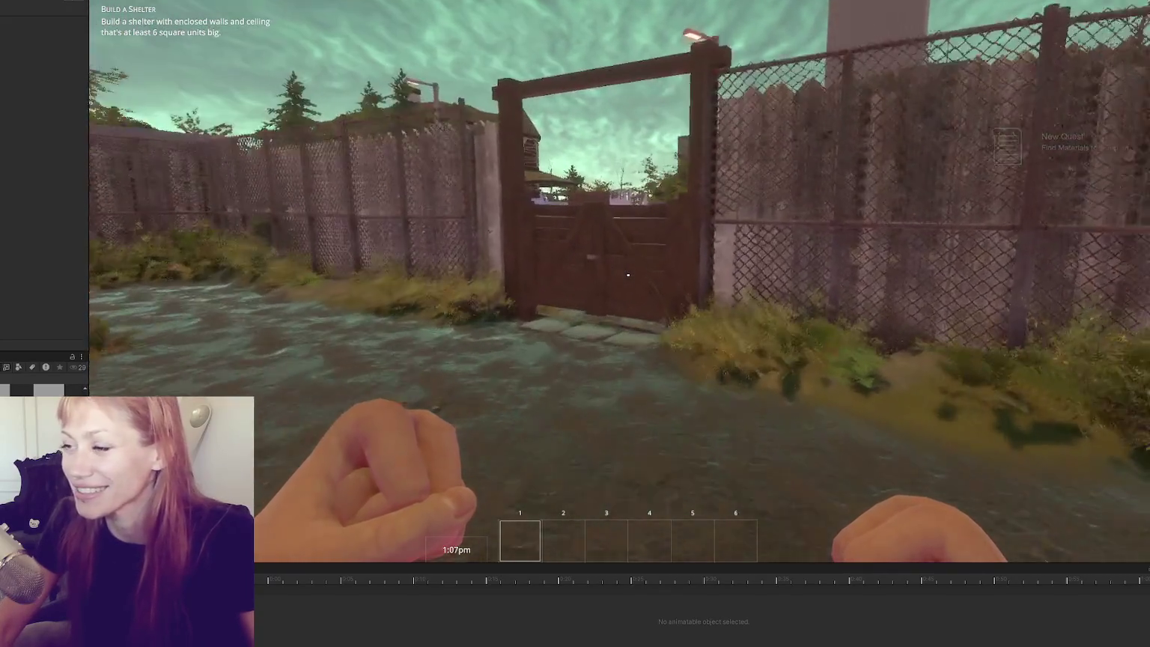
key(s)
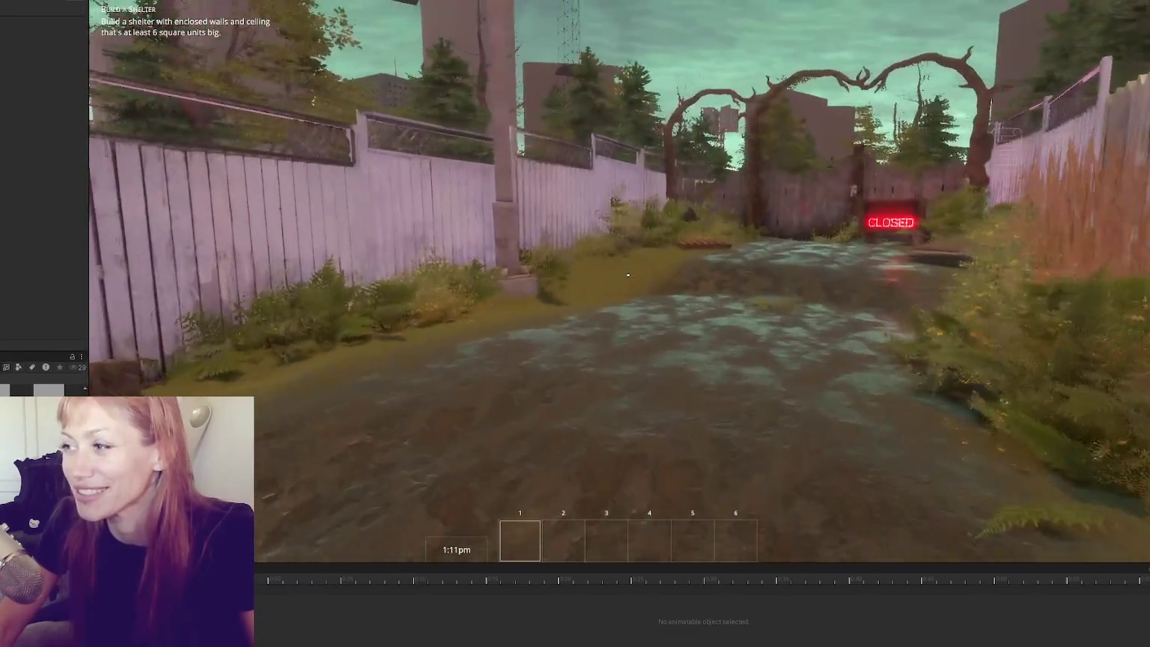
key(w)
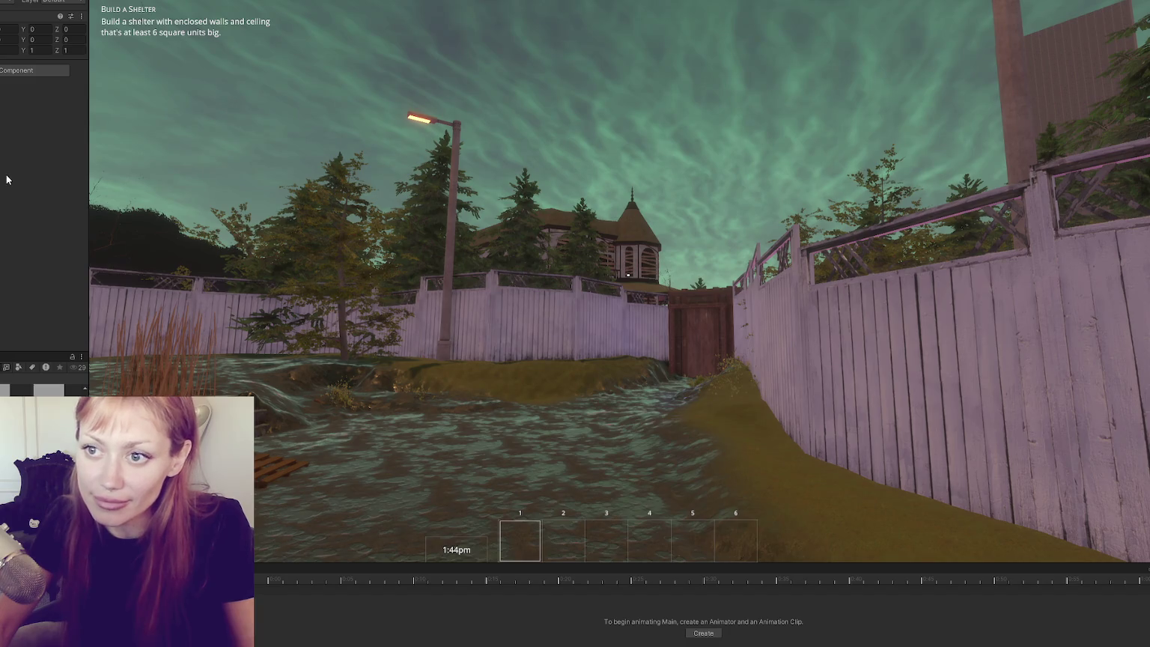
Edit the TimeControls value in the Inspector to speed up the in-game clock.
scroll(27, 155, down, 5)
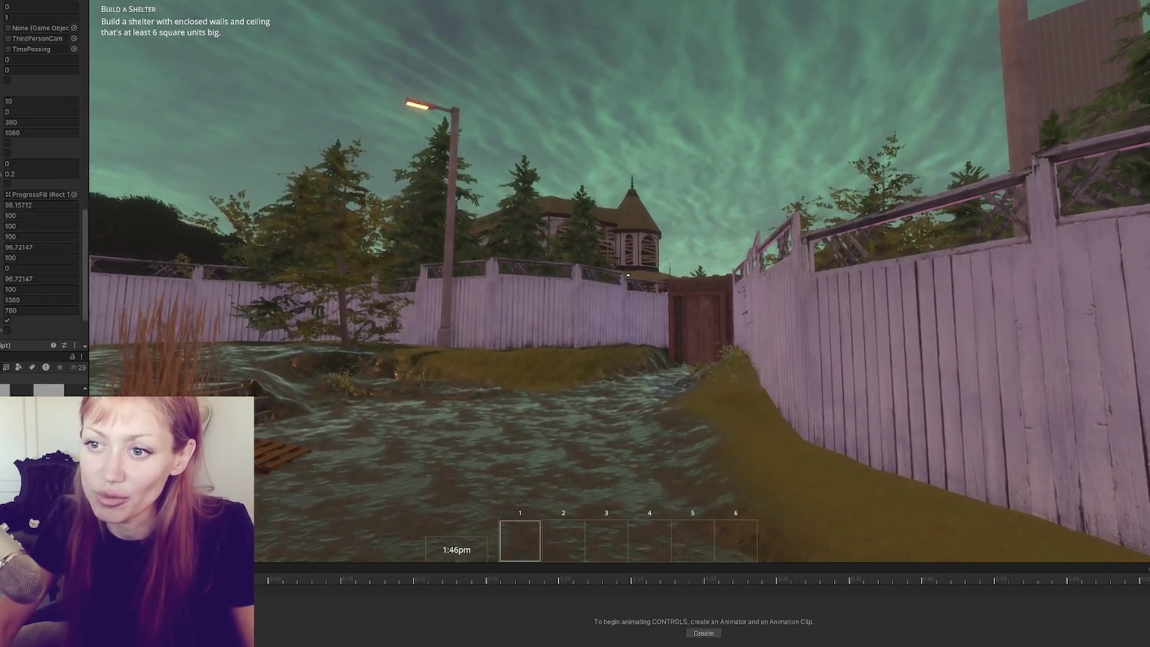
double_click(26, 159)
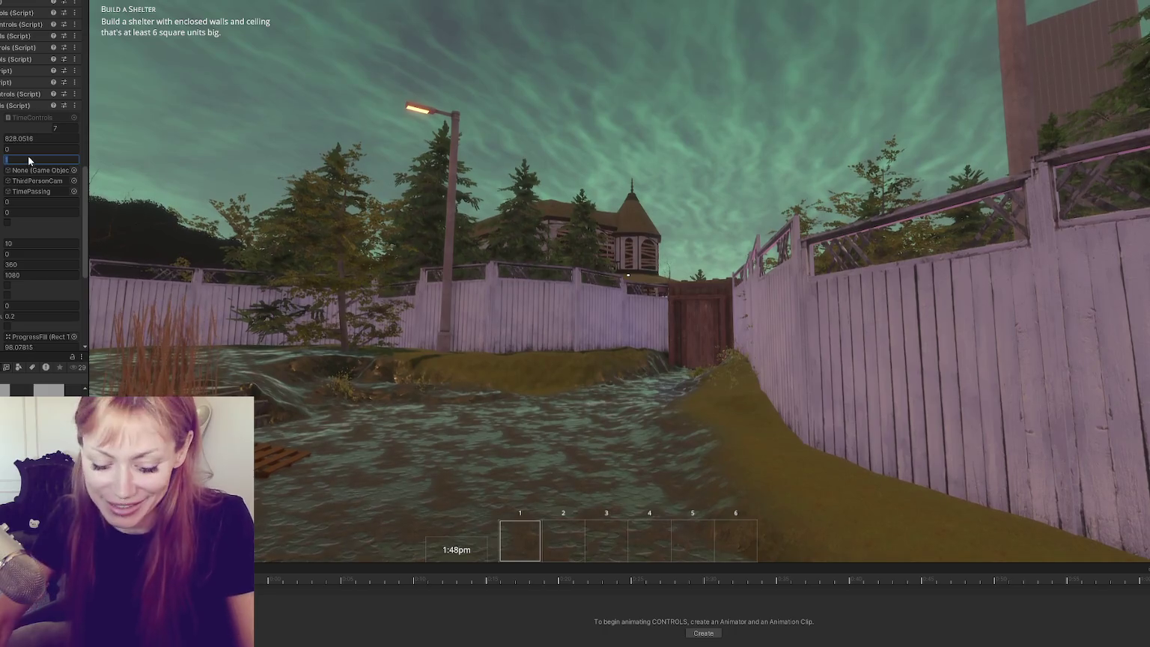
text(30)
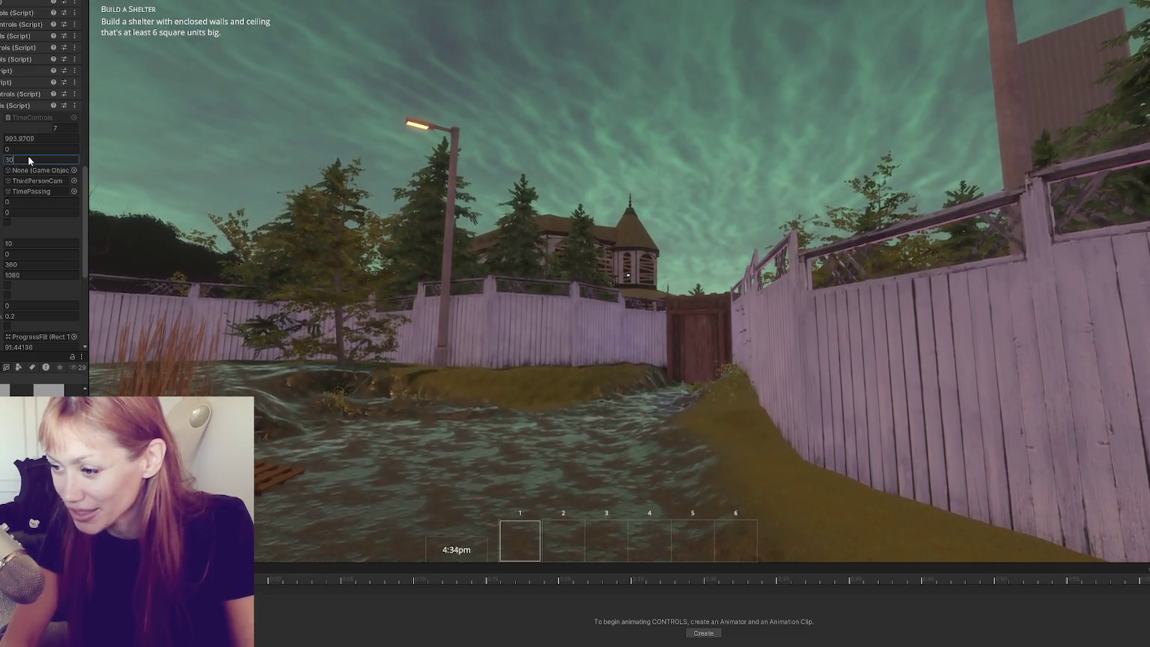
text(1)
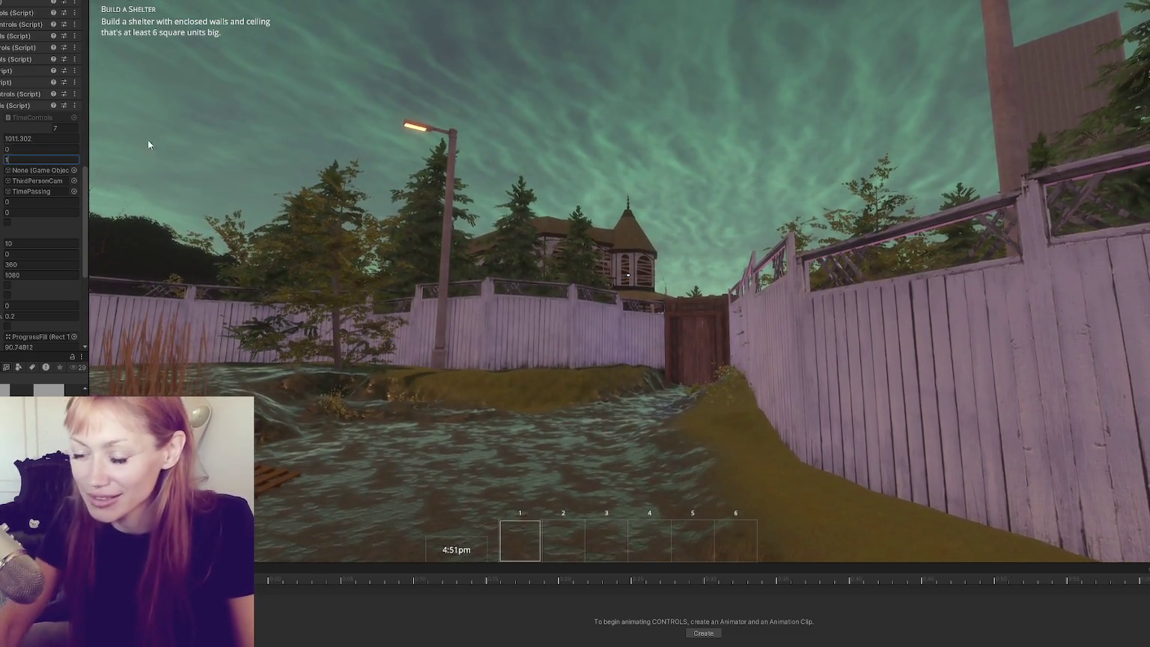
click(524, 300)
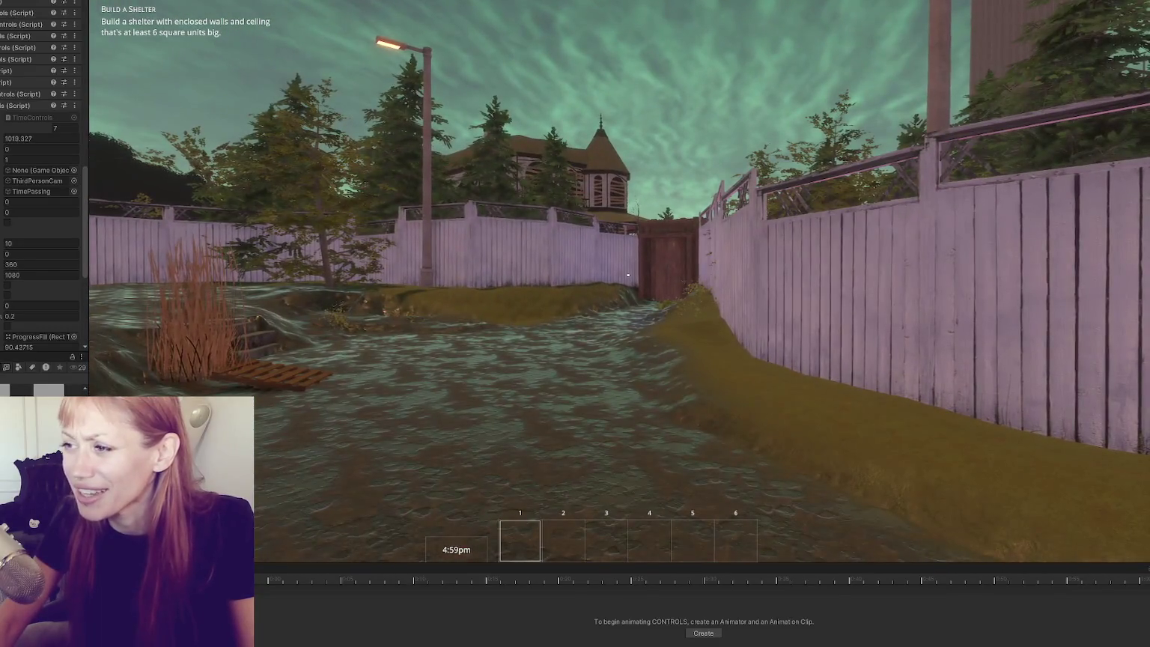
Walk and look around the gate until dusk, then pause to show the game menu.
key(w)
key(w)
key(w)
key(s)
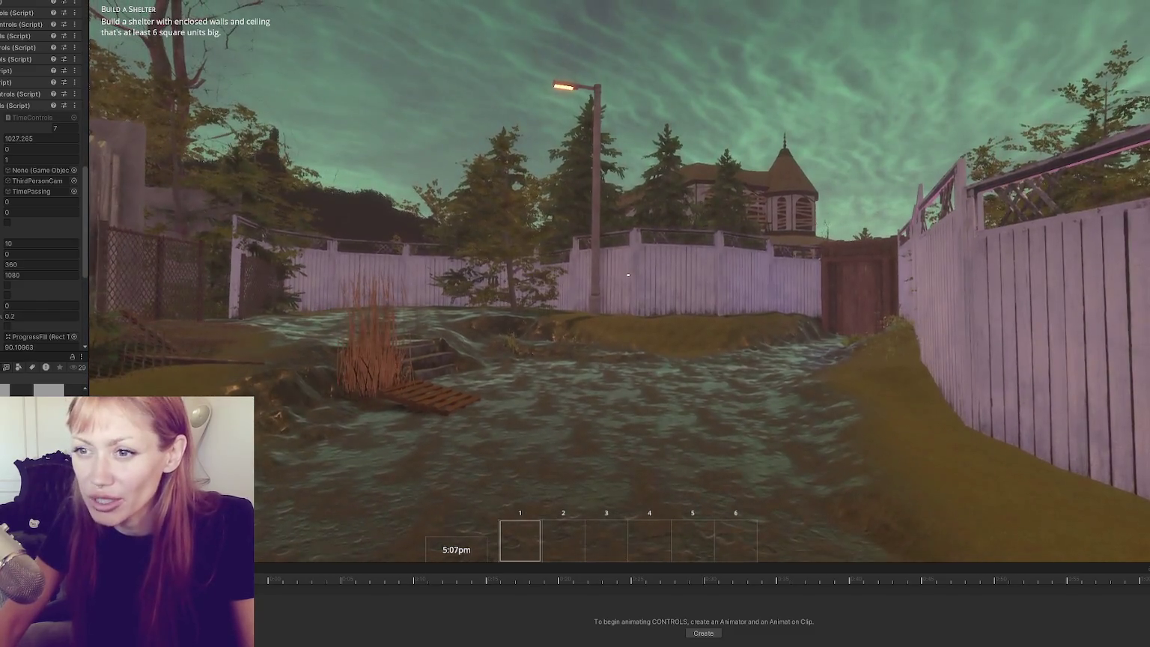
key(s)
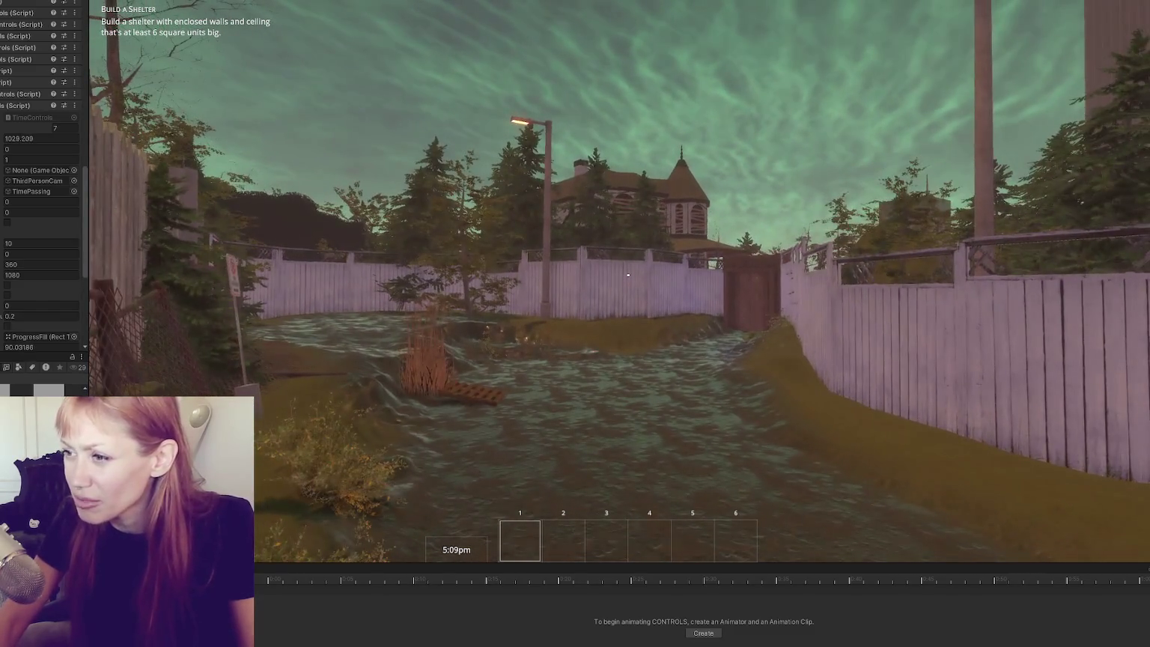
key(d)
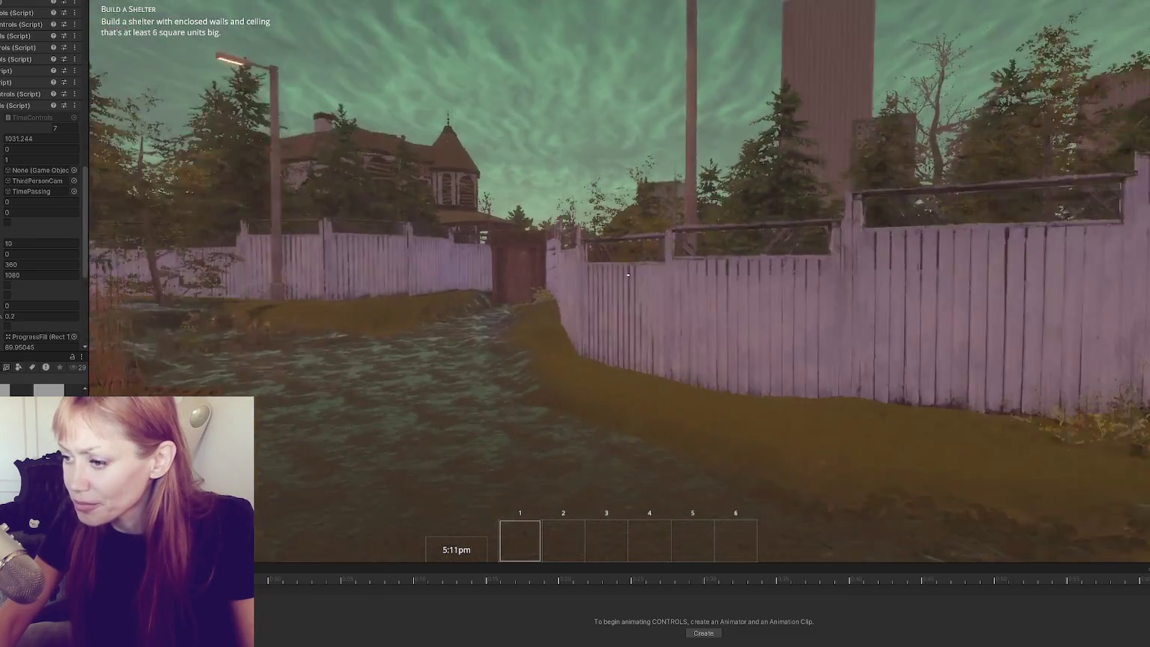
key(d)
key(a)
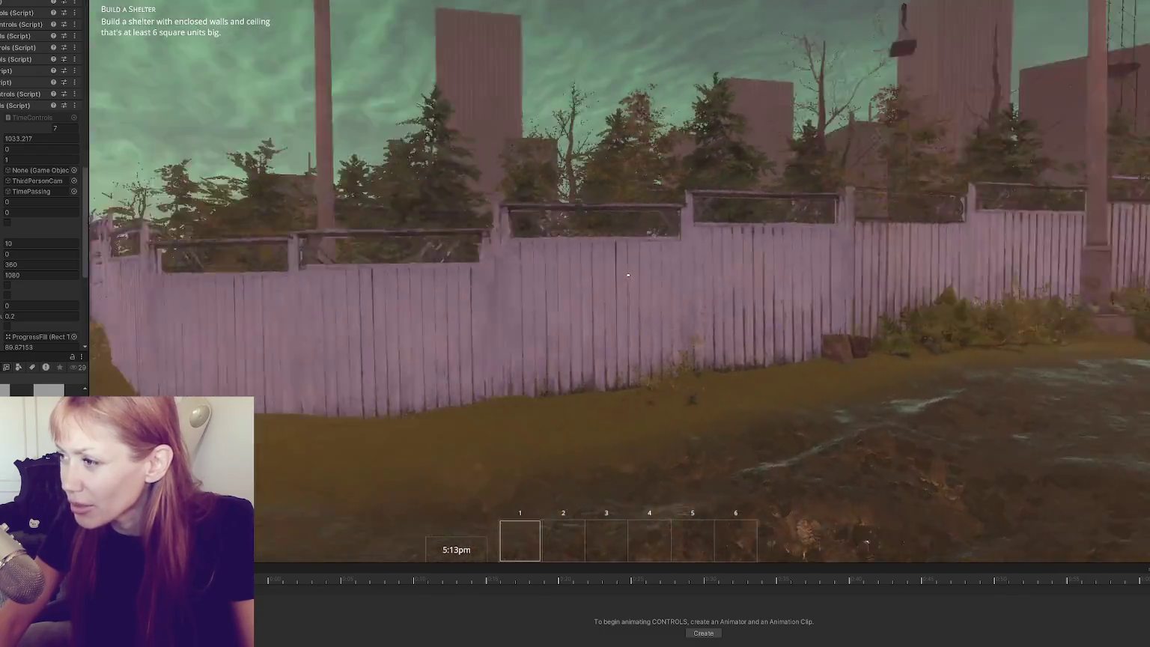
key(a)
key(a)
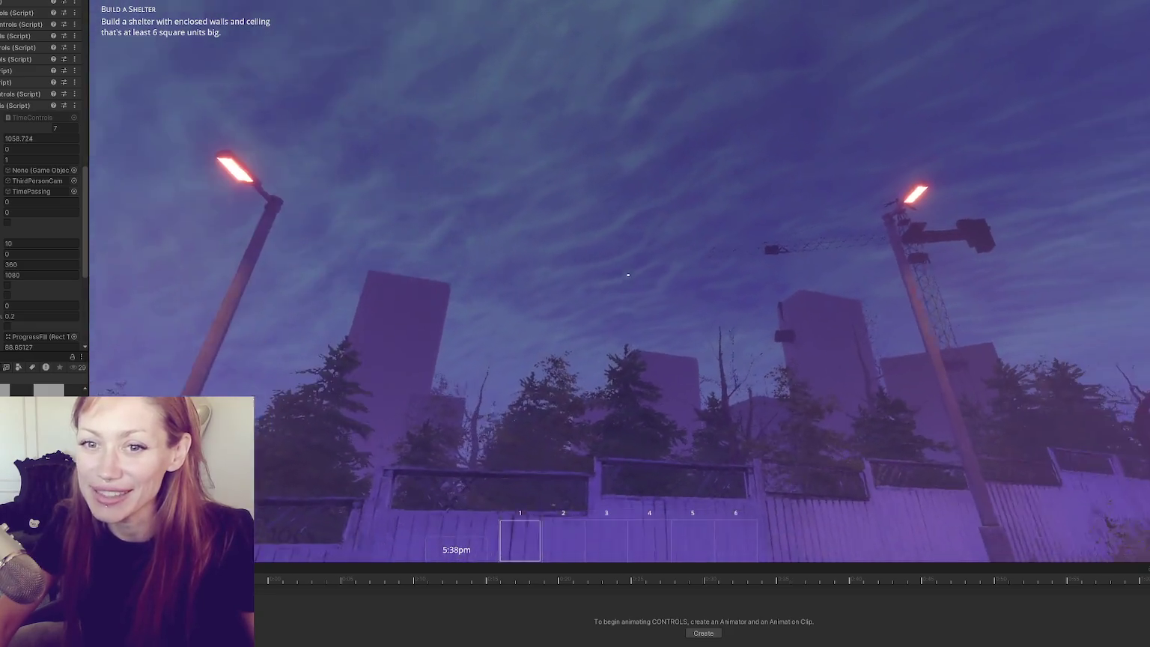
key(w)
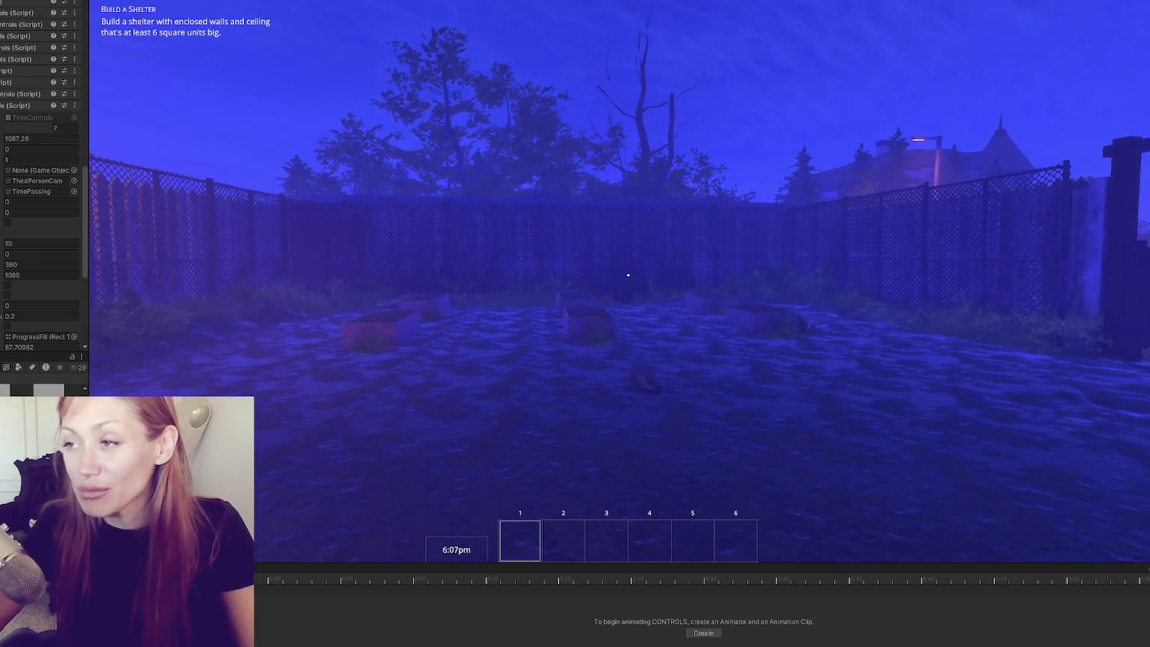
key(Escape)
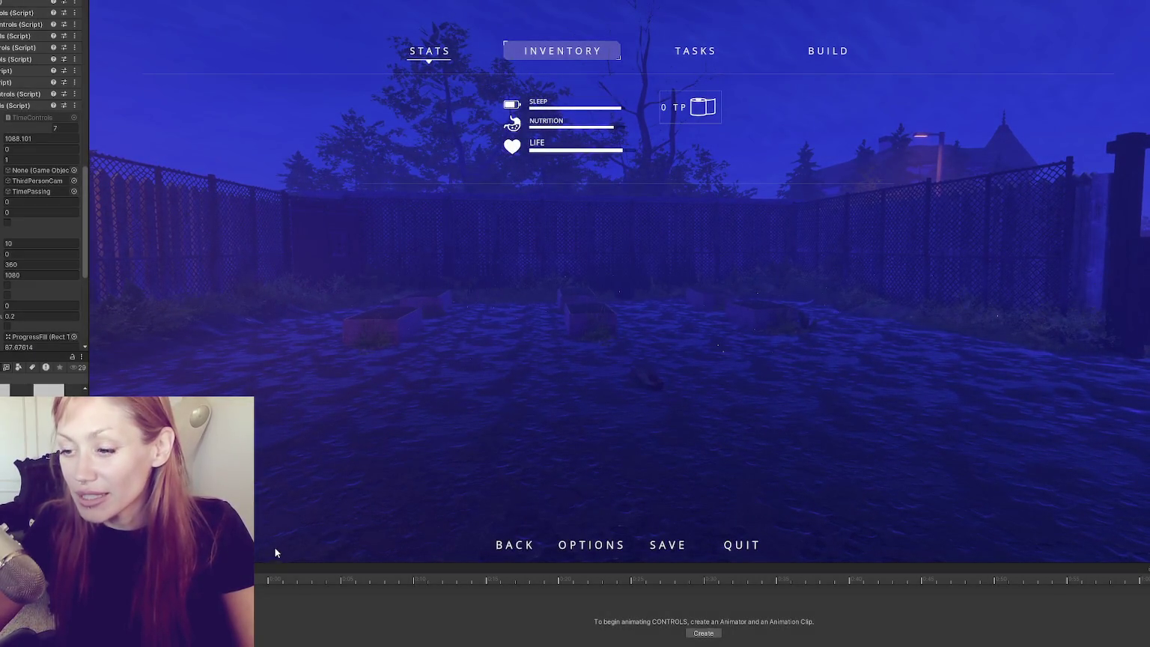
Exit Play mode and open the Day state's clip from the Sun Animations animator.
key(ctrl+p)
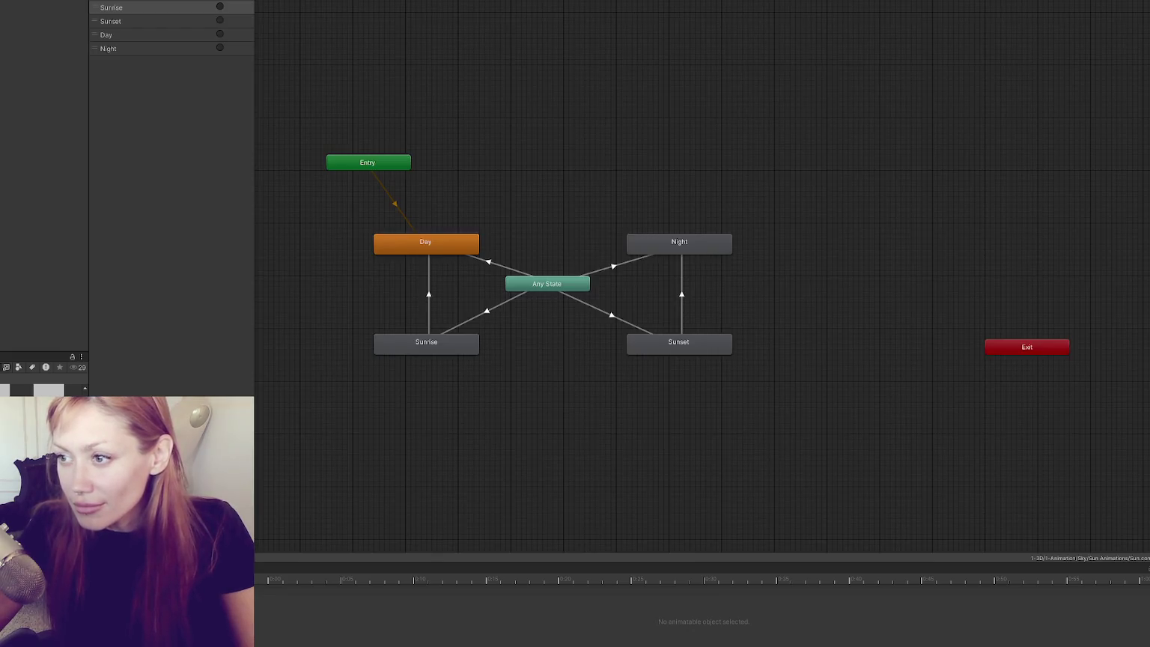
click(433, 252)
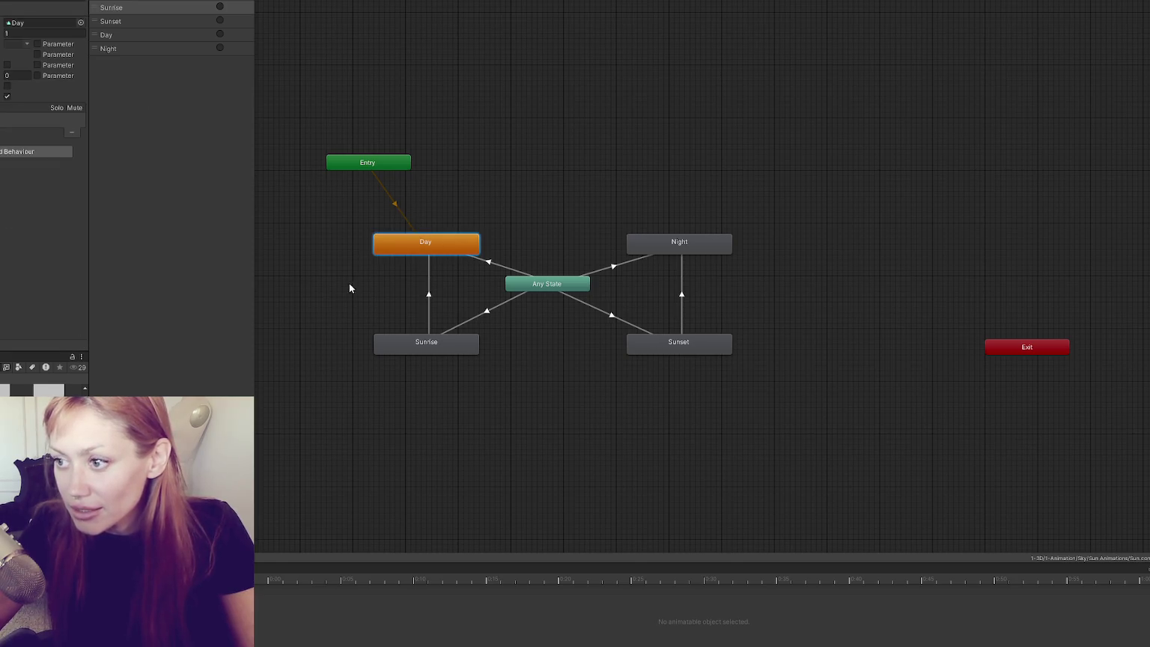
double_click(390, 249)
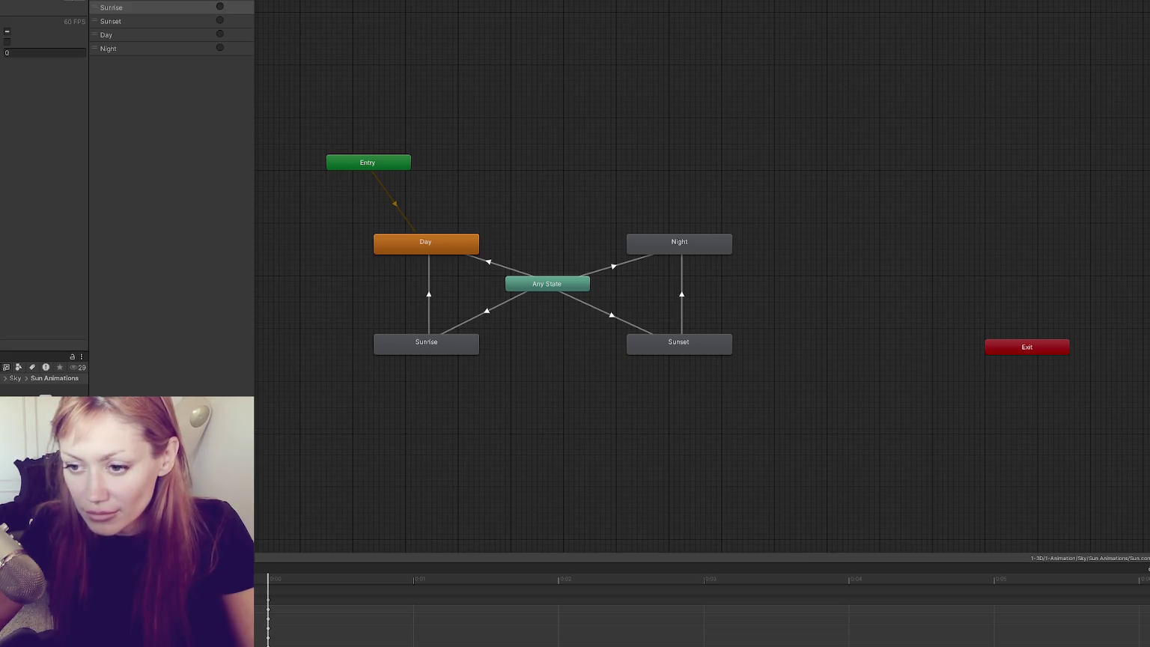
Create a new folder in the project assets from the right-click Create menu.
right_click(7, 279)
mouse_move(113, 284)
click(232, 83)
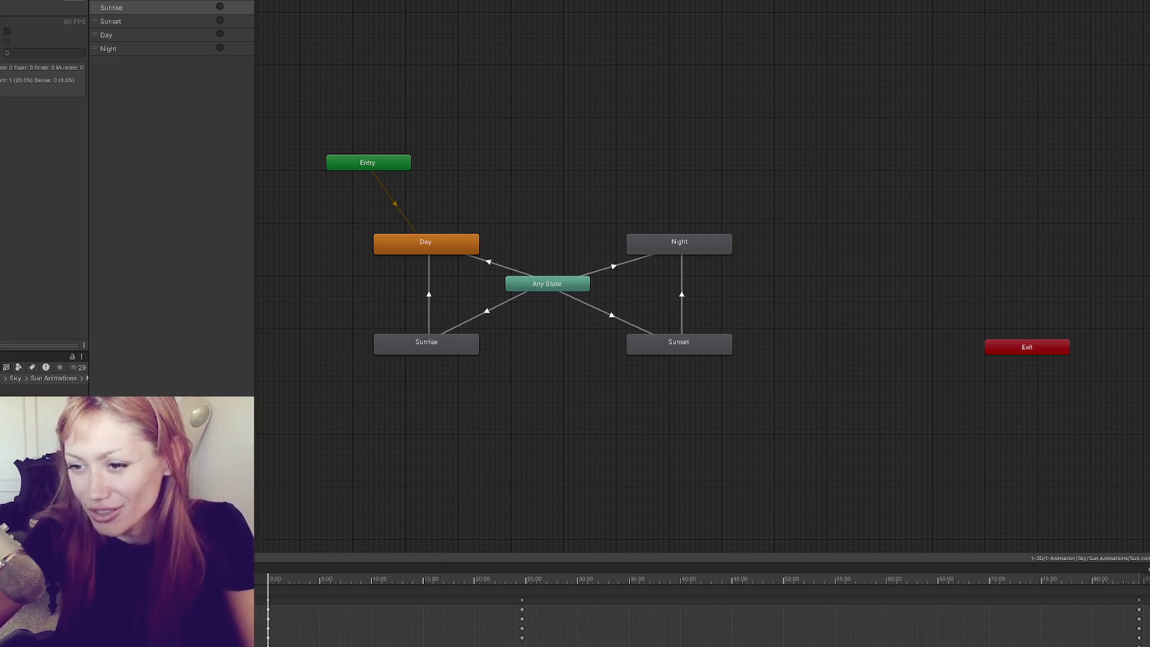
Enlarge the lower panel and add SunriseMagic and SunsetMagic trigger parameters.
click(378, 555)
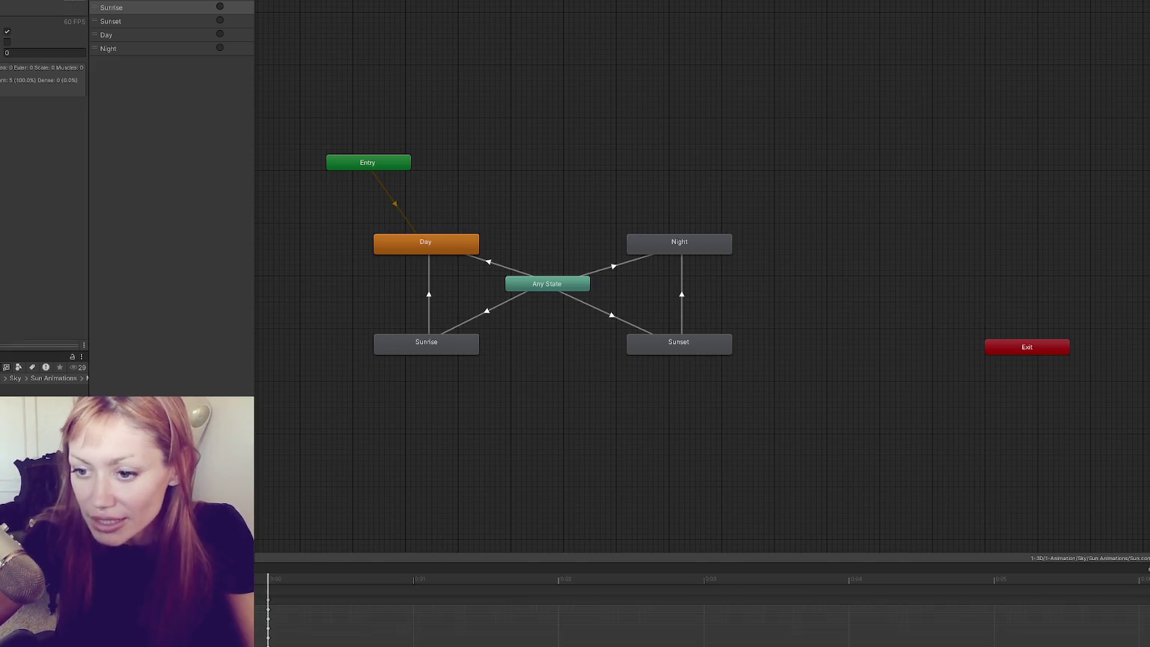
drag(379, 563, 383, 434)
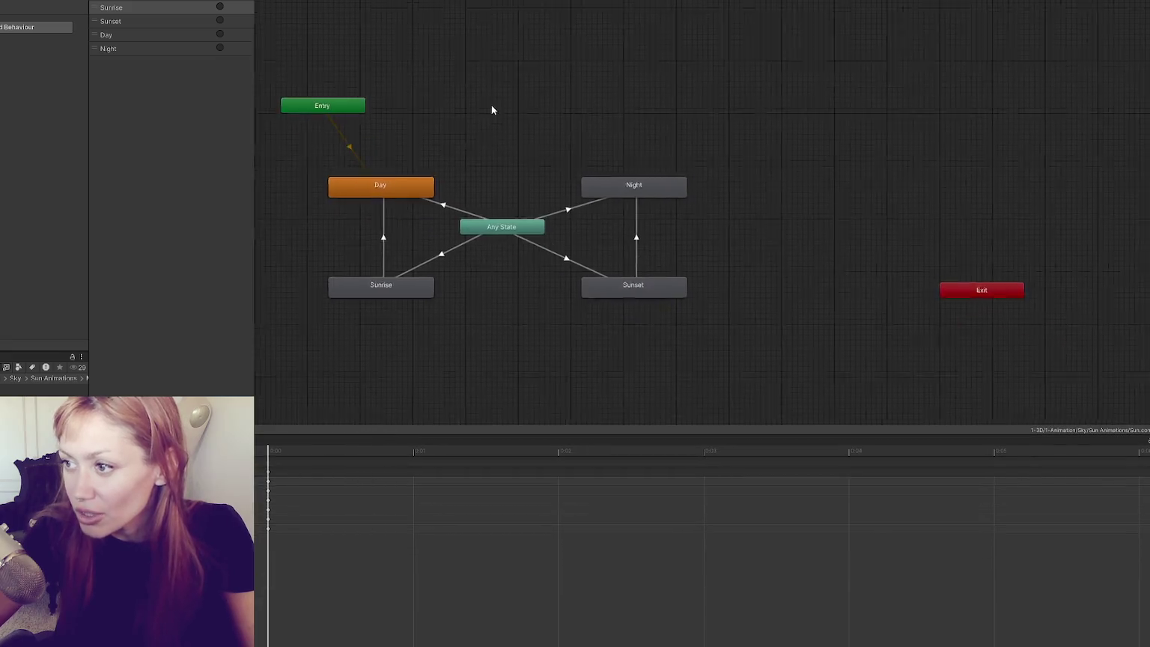
click(244, 2)
click(283, 42)
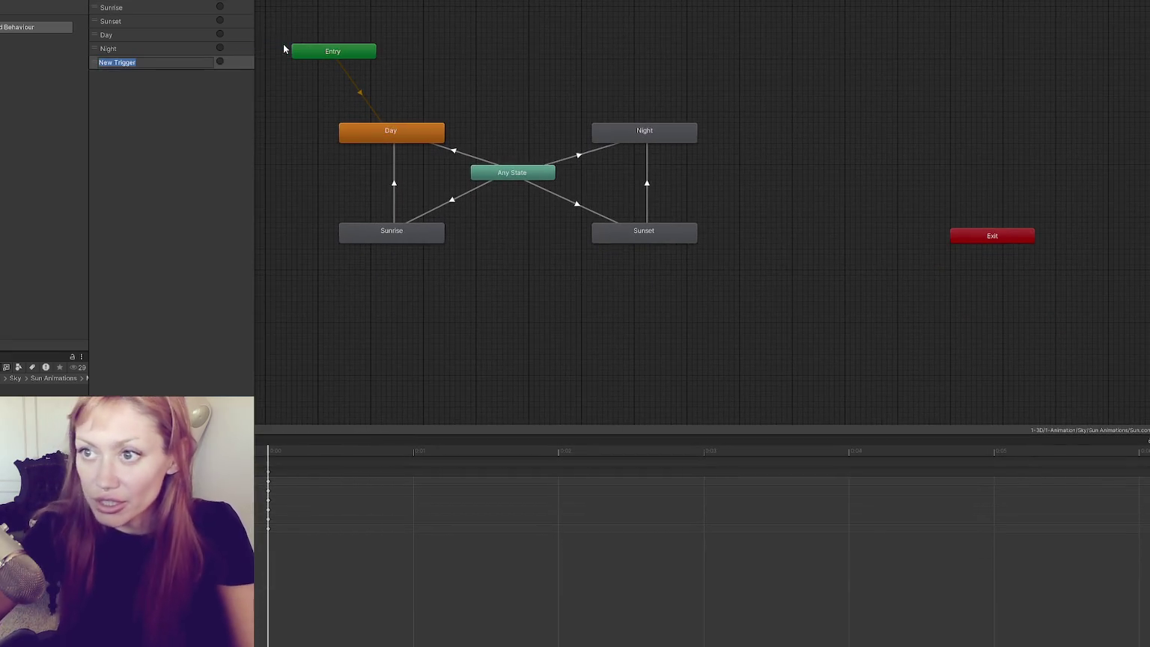
text(SunriseMagic)
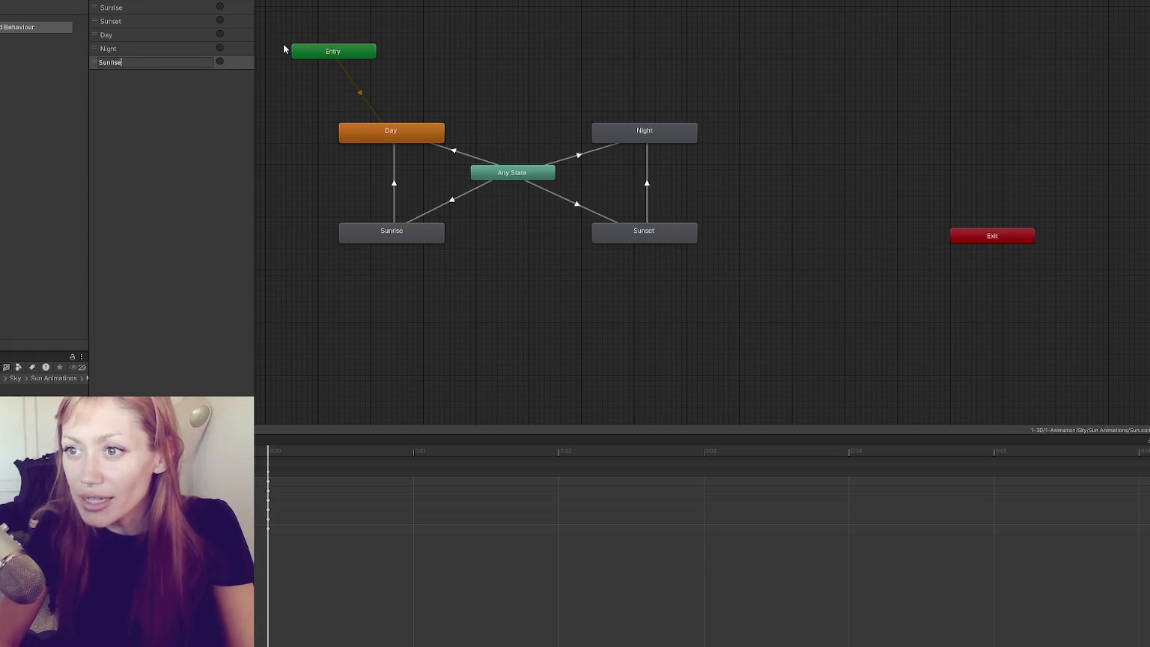
key(Return)
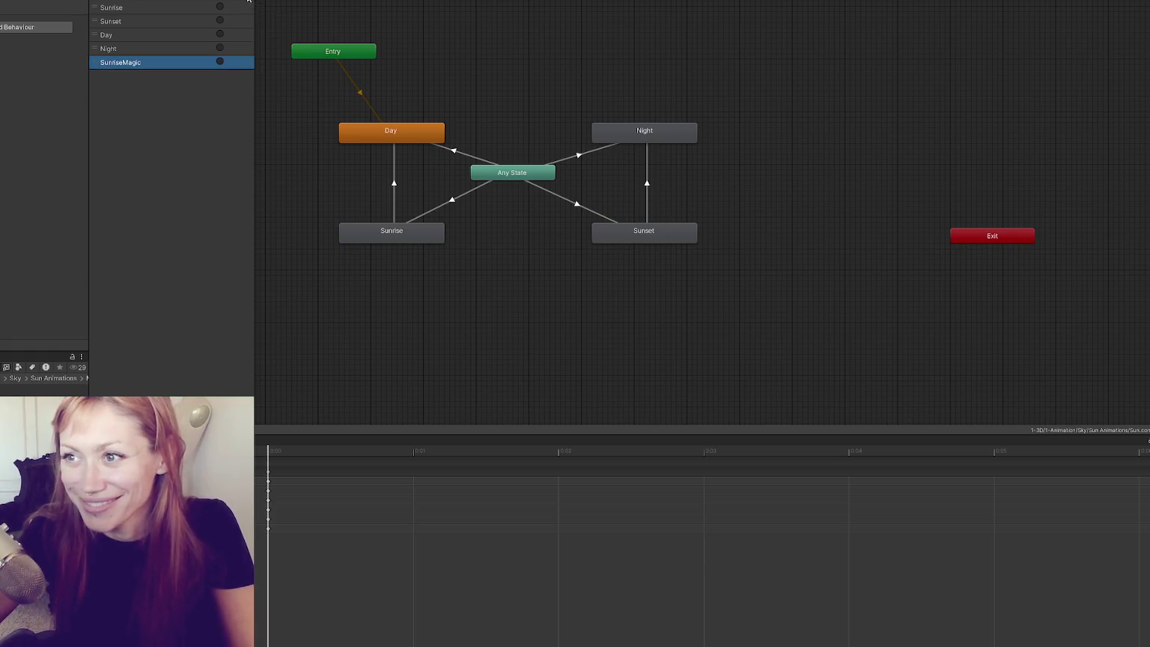
click(243, 1)
click(252, 43)
text(SunsetMagic)
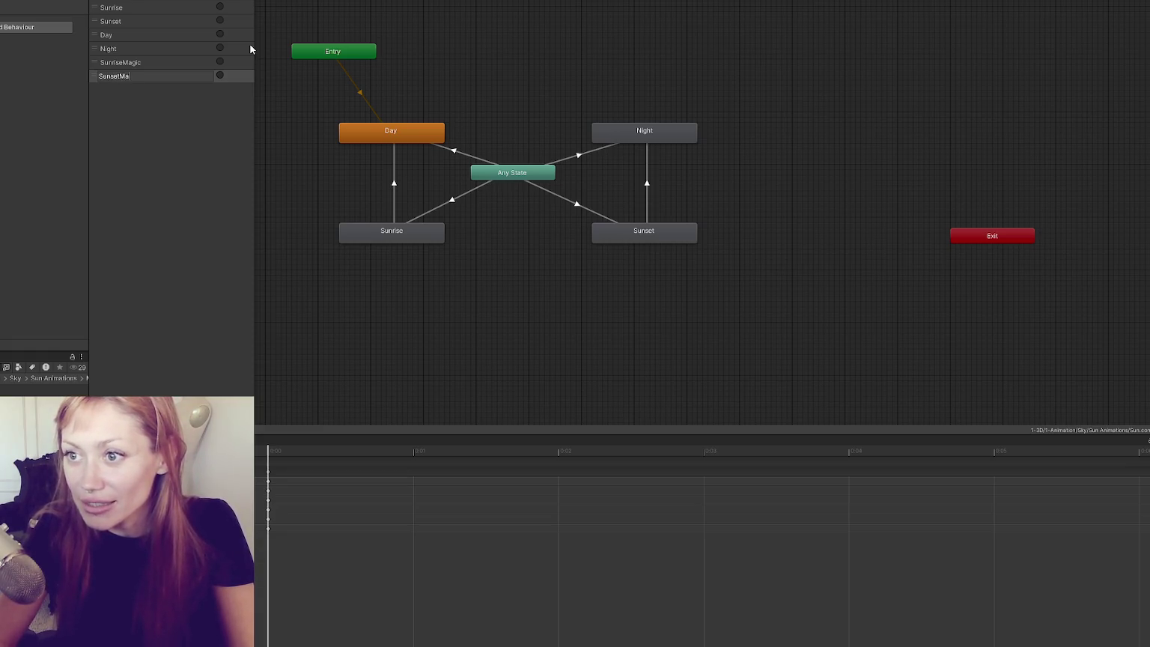
key(Return)
Add DayMagic and NightMagic trigger parameters.
click(243, 1)
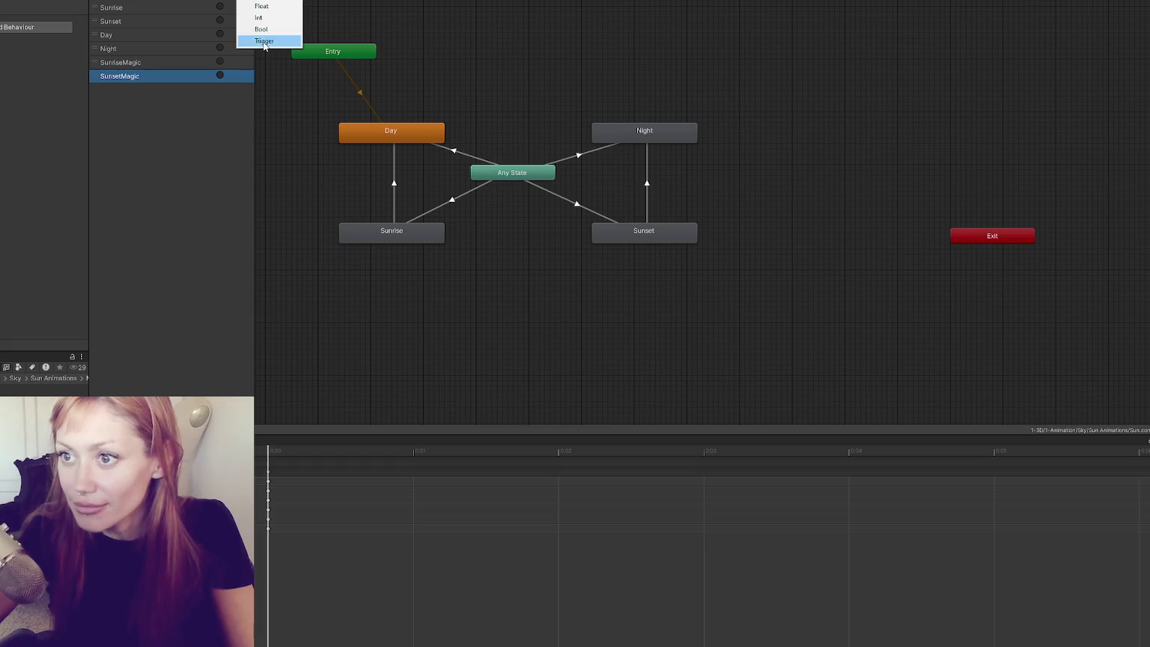
click(255, 43)
text(DayMagic)
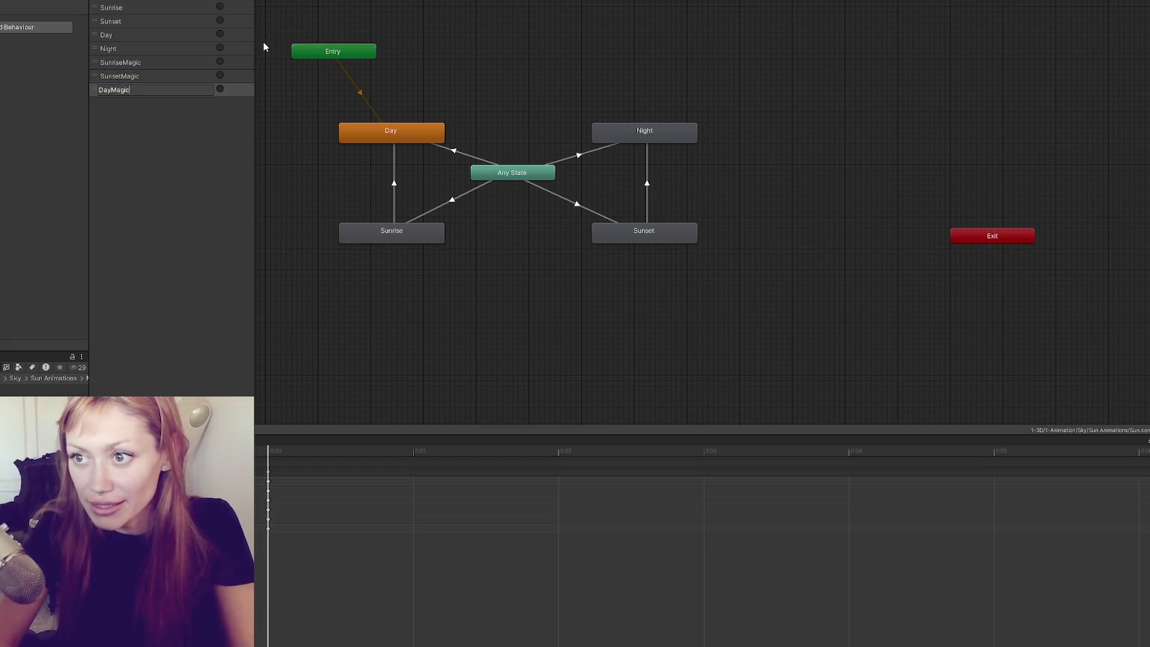
key(Return)
click(243, 1)
click(266, 43)
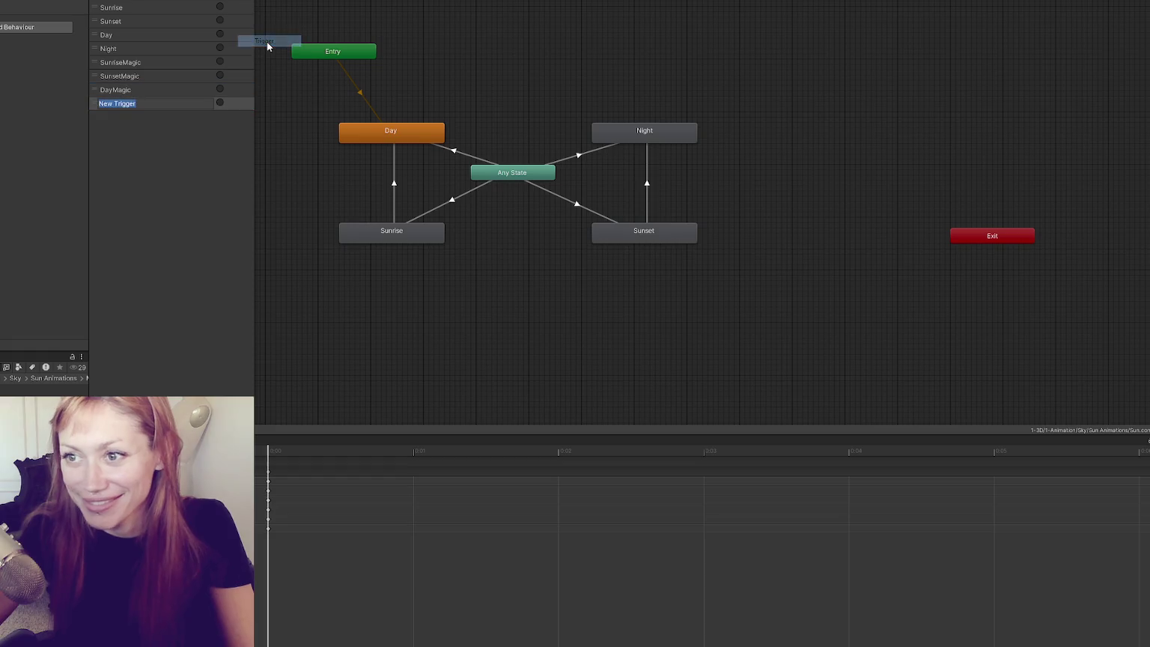
text(NightMagic)
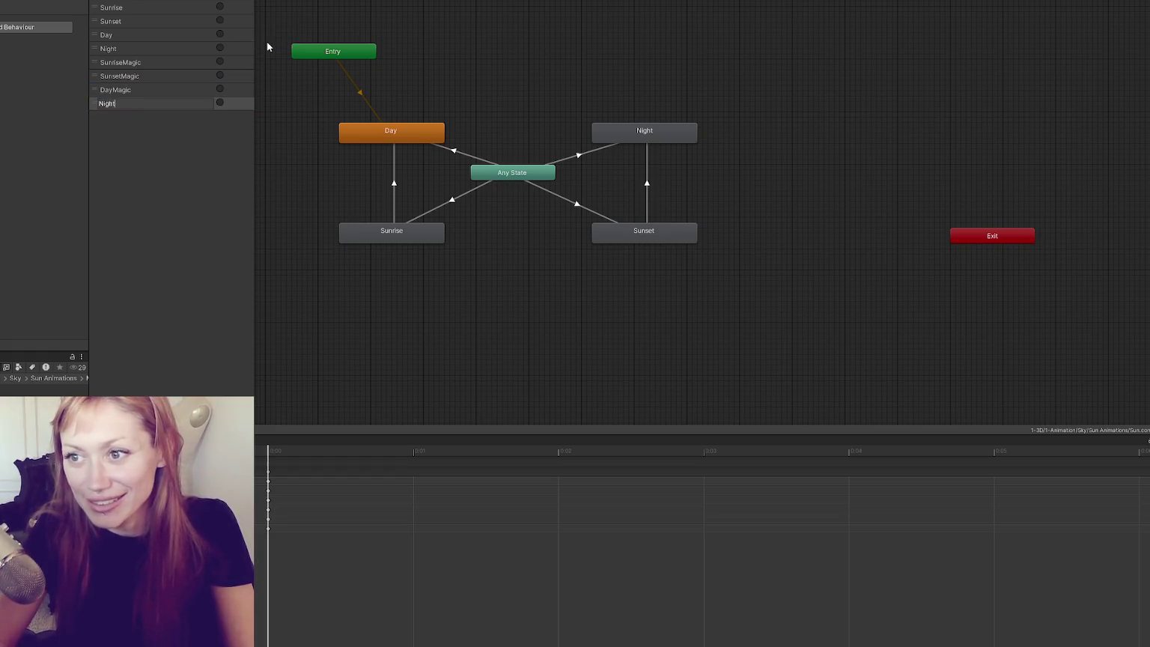
key(Return)
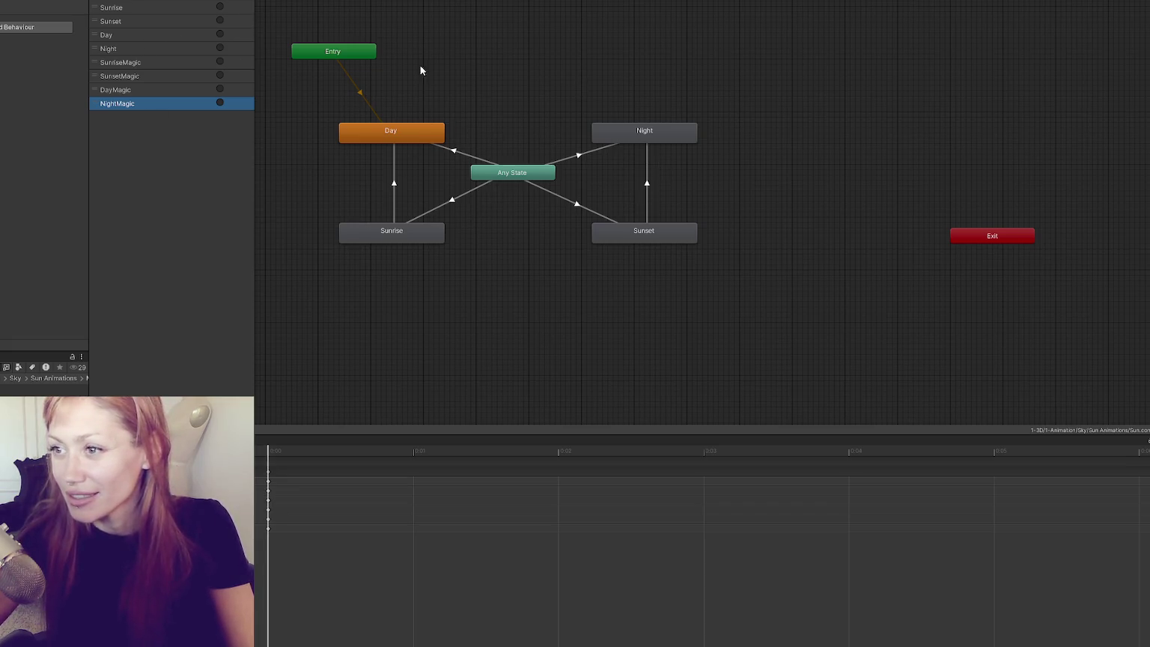
Add a DayMagic state just beneath Day, spreading Entry, Day, Sunrise, Night and Sunset apart.
mouse_move(150, 104)
mouse_down()
mouse_move(323, 163)
mouse_move(277, 154)
mouse_up()
drag(403, 191, 518, 223)
drag(517, 266, 506, 355)
drag(751, 171, 819, 87)
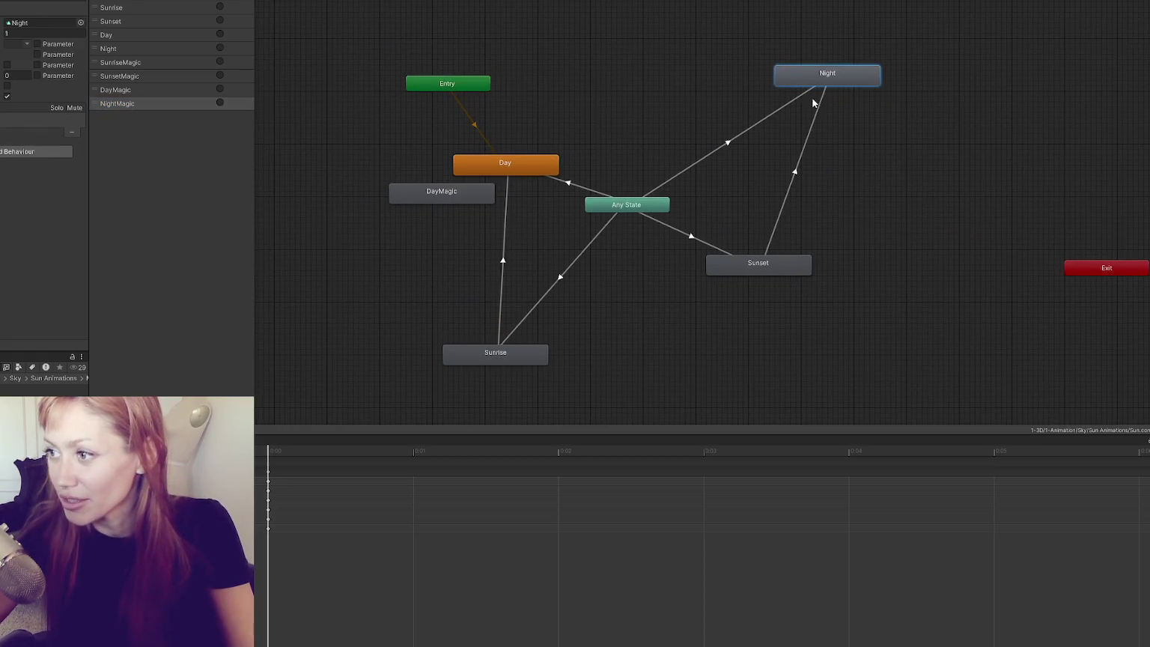
drag(789, 273, 894, 352)
drag(458, 89, 368, 15)
drag(507, 165, 427, 64)
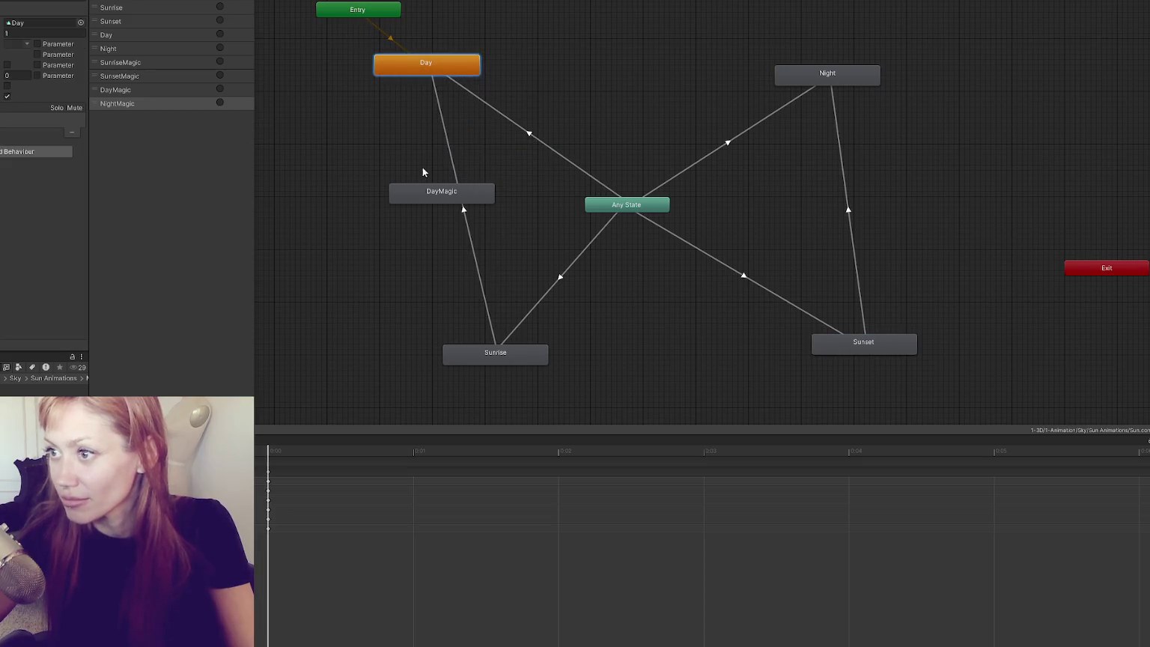
drag(434, 193, 445, 87)
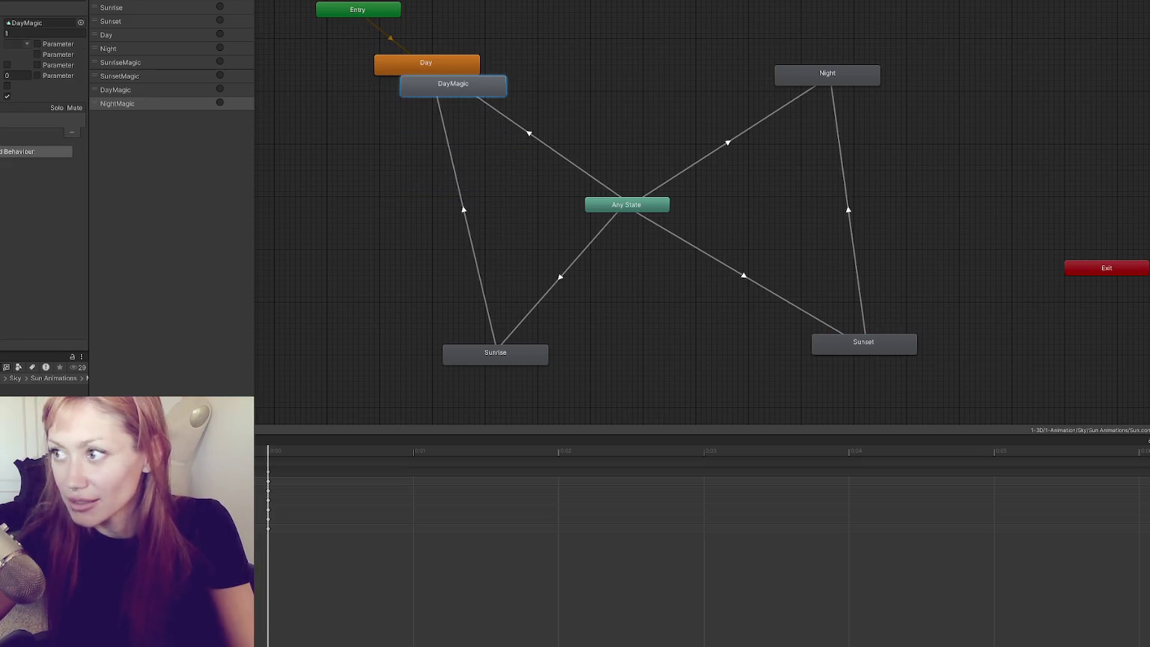
Add NightMagic, SunriseMagic and SunsetMagic states beneath Night, Sunrise and Sunset.
mouse_move(837, 135)
mouse_down()
mouse_move(847, 135)
mouse_move(827, 97)
mouse_up()
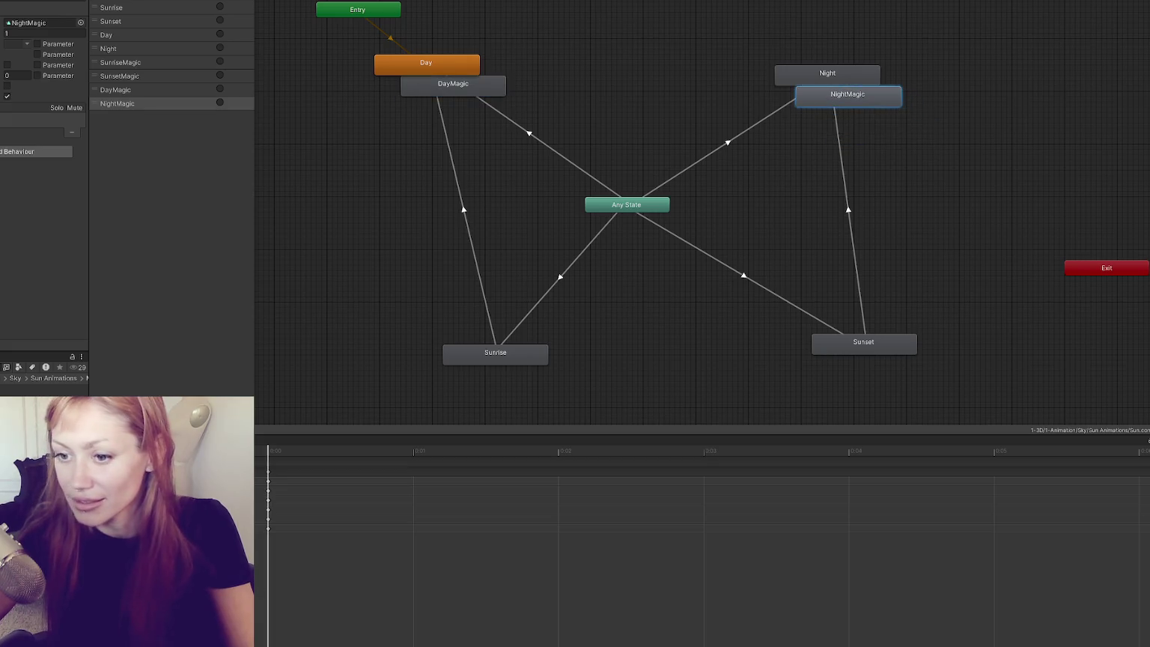
mouse_move(493, 419)
mouse_down()
mouse_move(591, 390)
mouse_move(510, 392)
mouse_up()
click(580, 397)
mouse_move(183, 557)
mouse_down()
mouse_move(942, 402)
mouse_move(850, 375)
mouse_up()
mouse_move(849, 105)
mouse_down()
mouse_move(848, 120)
mouse_move(863, 121)
mouse_up()
drag(470, 89, 565, 78)
Create transitions from Any State to DayMagic, NightMagic, SunsetMagic and SunriseMagic.
right_click(629, 209)
click(636, 214)
click(549, 72)
right_click(644, 202)
click(678, 212)
click(868, 114)
right_click(643, 206)
click(677, 208)
click(828, 370)
right_click(630, 206)
click(659, 211)
click(522, 384)
Add a SunriseMagic→DayMagic transition, then reposition DayMagic, Sunrise and SunriseMagic.
right_click(533, 388)
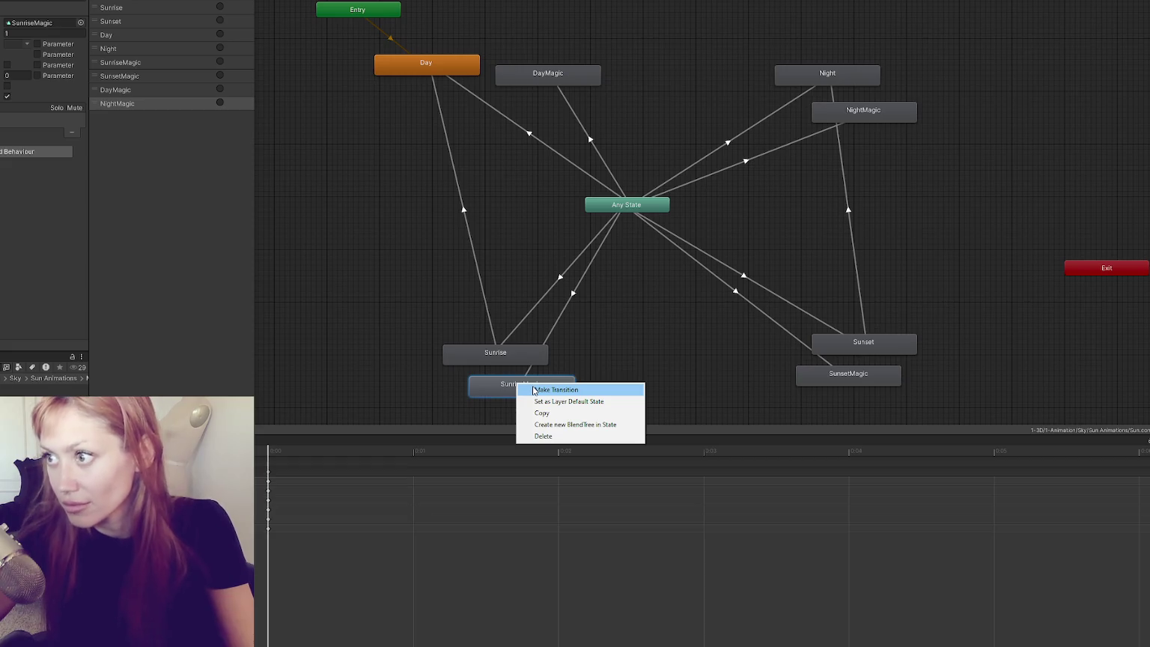
click(534, 390)
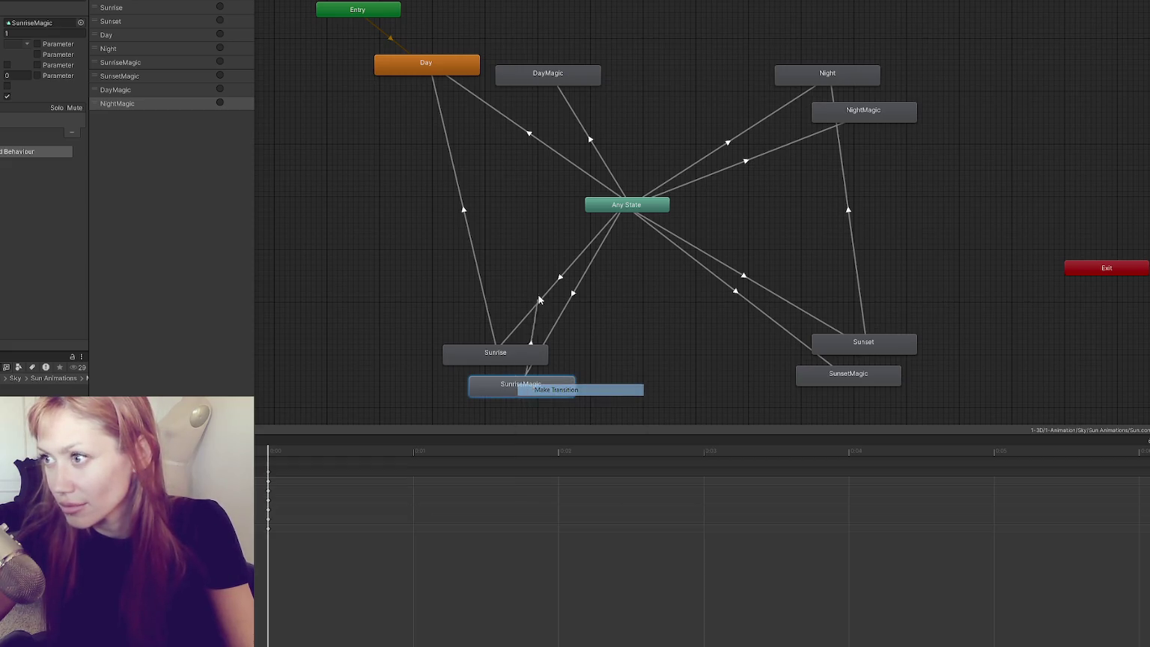
click(531, 74)
mouse_move(540, 74)
mouse_down()
mouse_move(512, 152)
mouse_move(500, 142)
mouse_up()
drag(480, 357, 412, 305)
drag(502, 390, 491, 361)
Add a SunsetMagic→NightMagic transition, discarding a stray transition started from NightMagic.
mouse_move(837, 82)
mouse_down()
mouse_move(864, 77)
mouse_move(892, 125)
mouse_up()
right_click(892, 125)
click(915, 132)
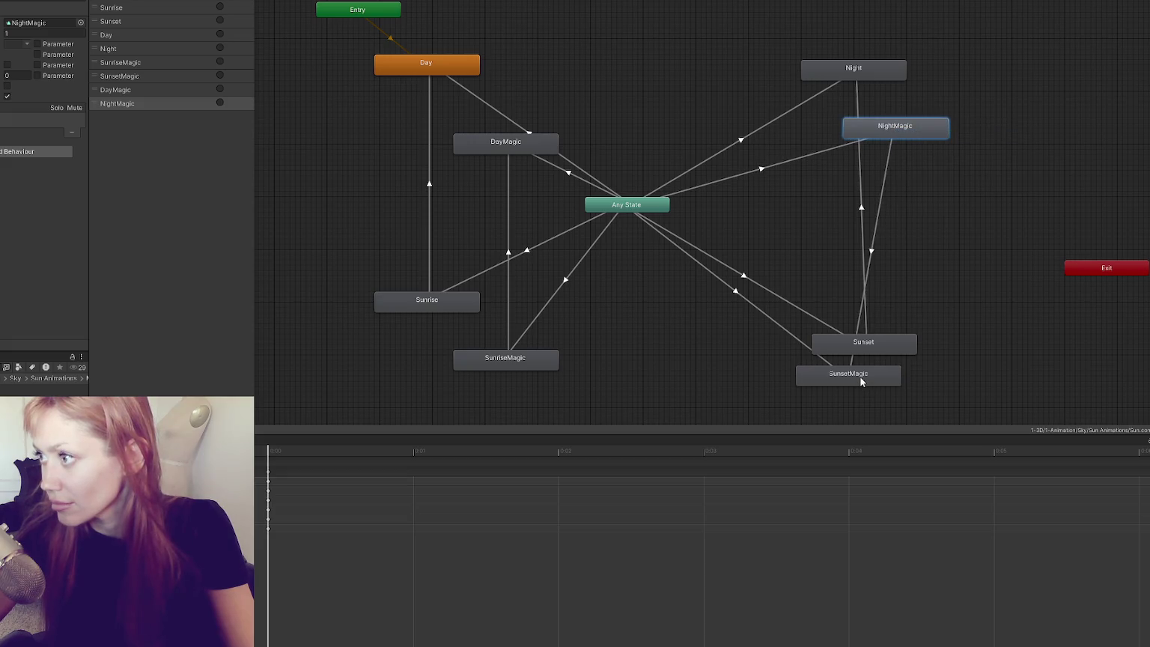
click(897, 275)
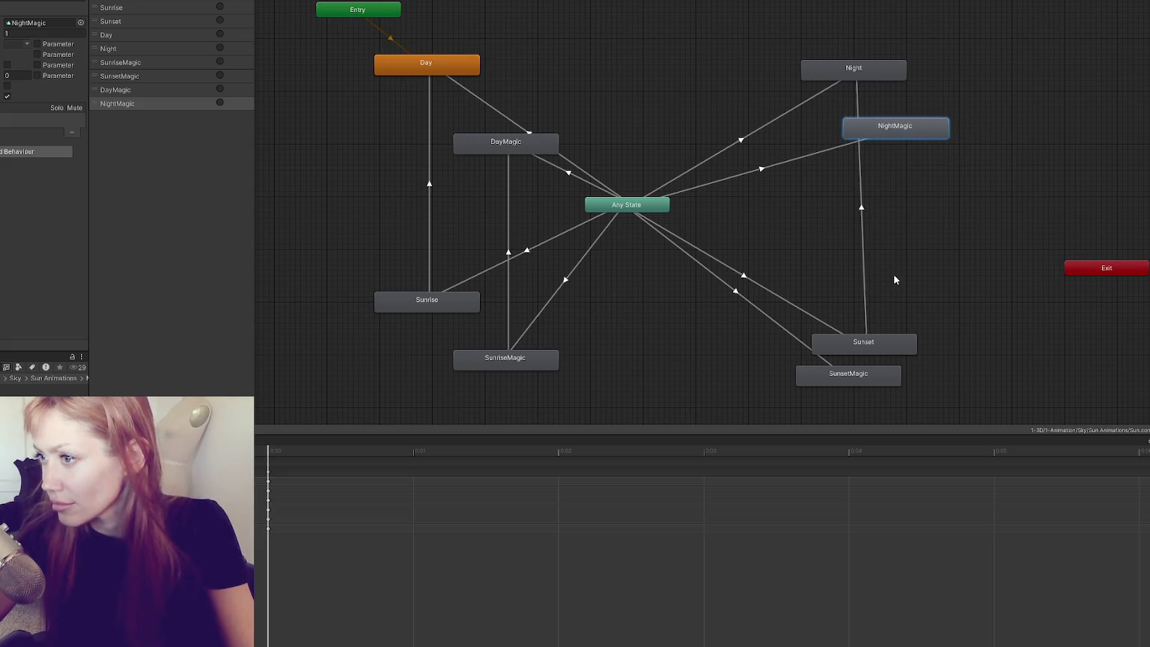
right_click(873, 372)
click(903, 377)
click(899, 129)
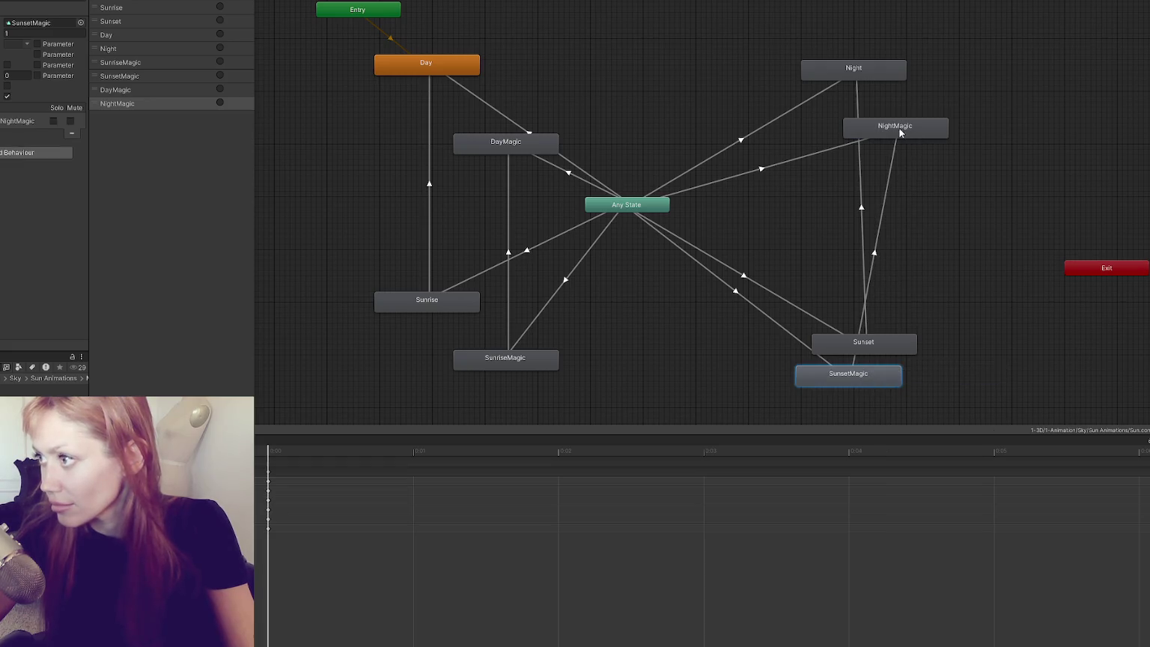
Tidy the positions of Sunset, SunsetMagic, Night, NightMagic and DayMagic, then re-centre the graph.
mouse_move(872, 378)
mouse_down()
mouse_move(929, 376)
mouse_move(925, 388)
mouse_up()
mouse_move(896, 352)
mouse_down()
mouse_move(869, 339)
mouse_move(874, 331)
mouse_up()
drag(875, 120, 895, 115)
drag(843, 71, 826, 77)
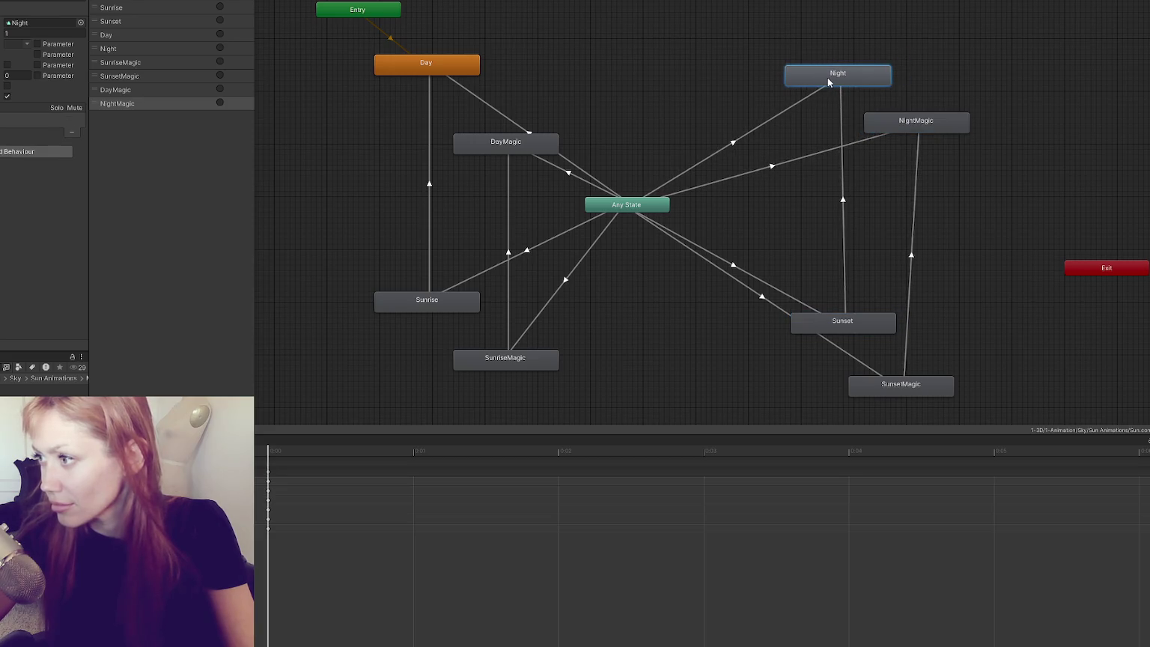
drag(905, 385, 920, 398)
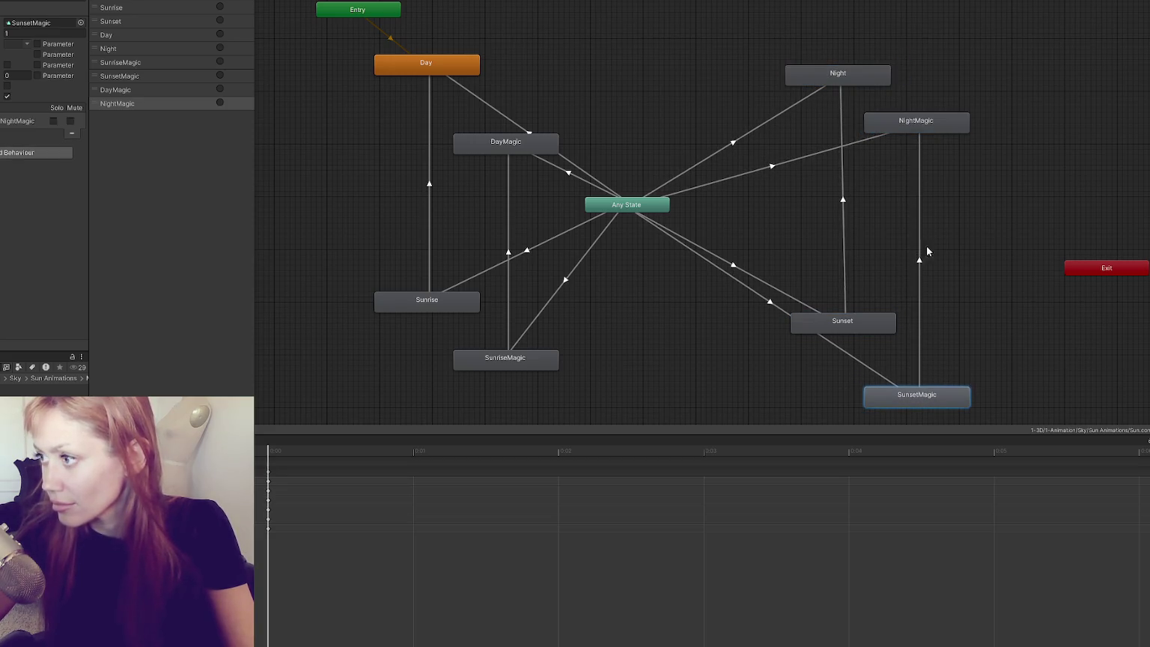
drag(840, 326, 840, 300)
drag(906, 399, 901, 367)
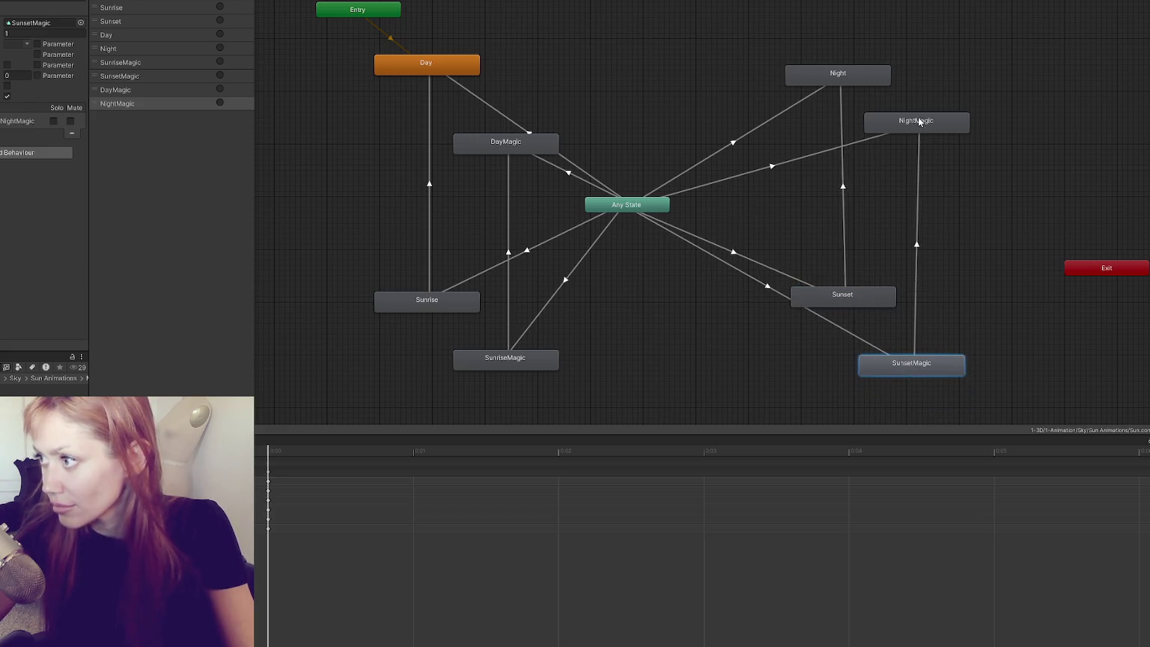
drag(920, 122, 915, 122)
drag(831, 71, 832, 76)
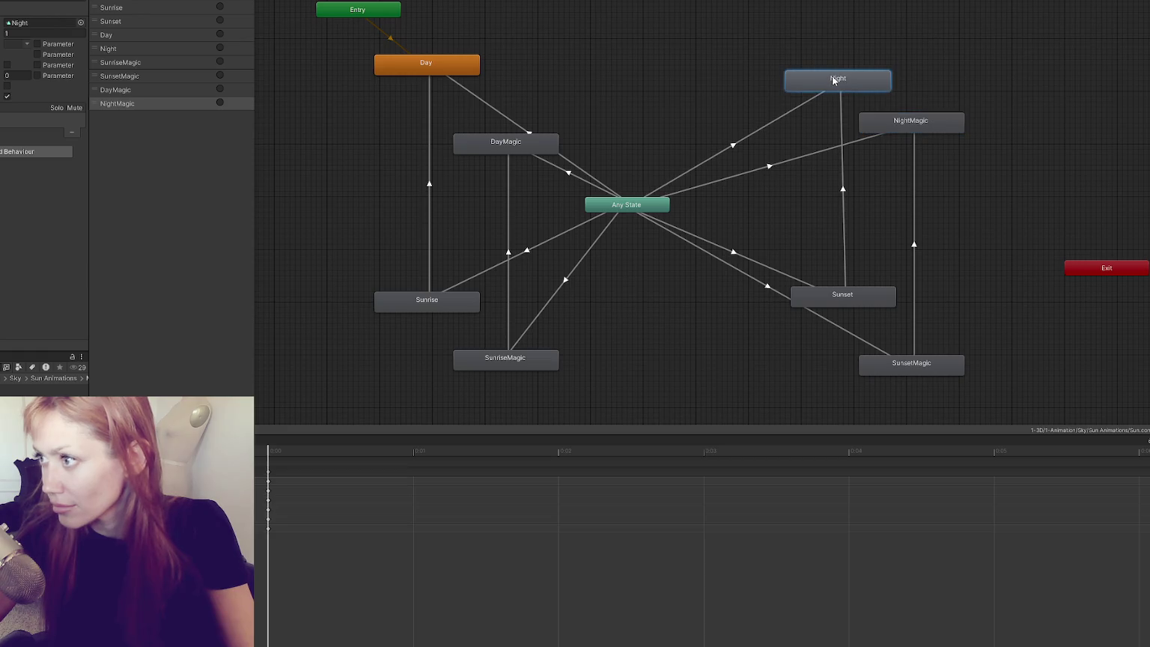
drag(506, 143, 507, 148)
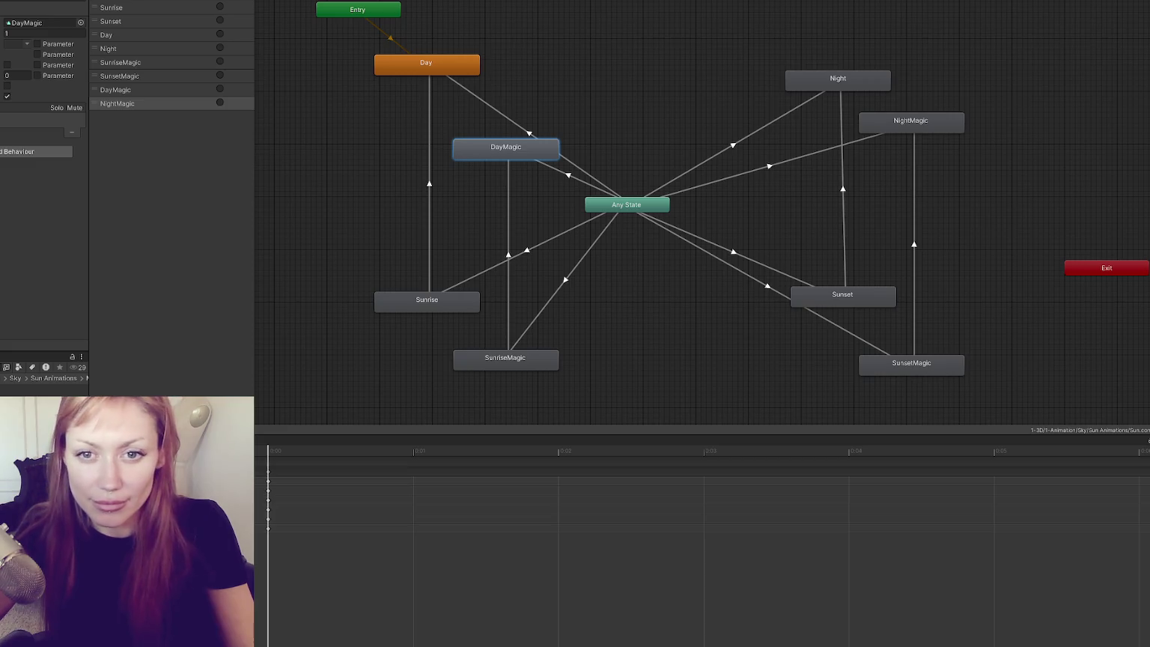
mouse_move(821, 258)
mouse_down()
mouse_move(753, 247)
mouse_move(763, 243)
mouse_up()
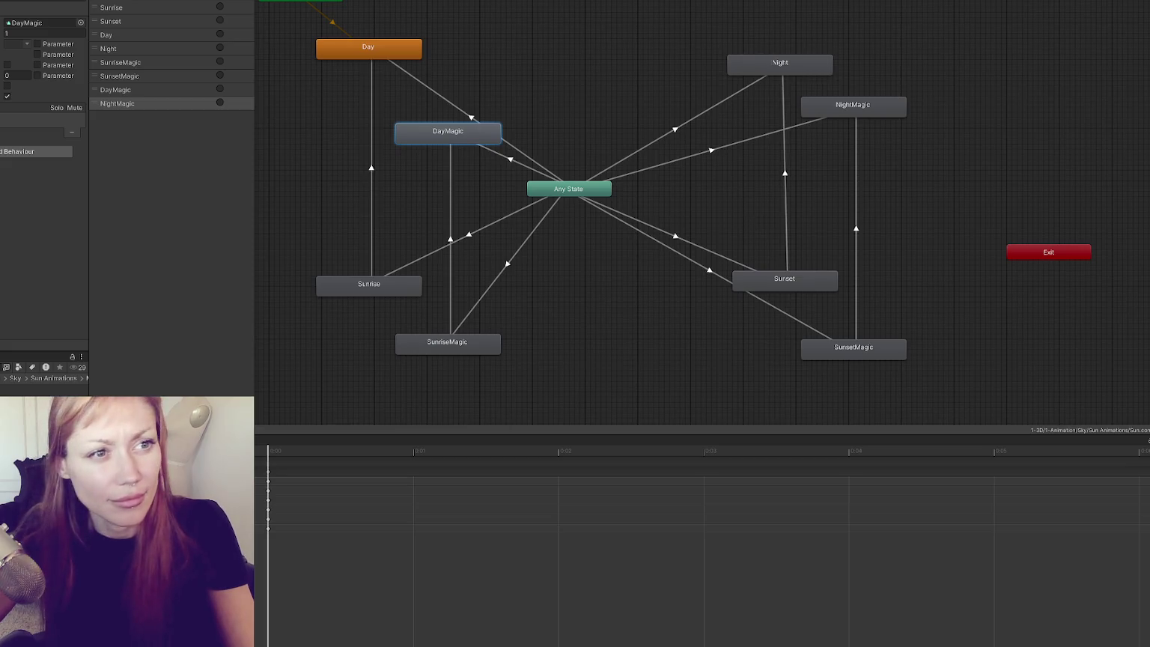
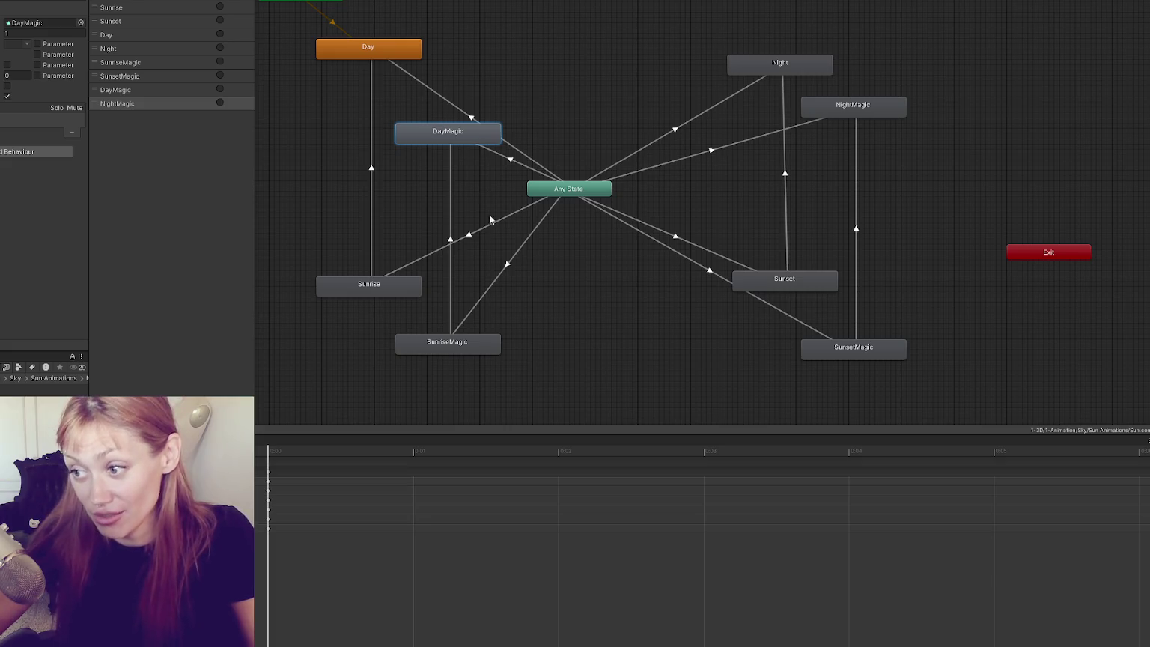
Compare the DayMagic, NightMagic and Night states' keyframes in the timeline.
click(469, 136)
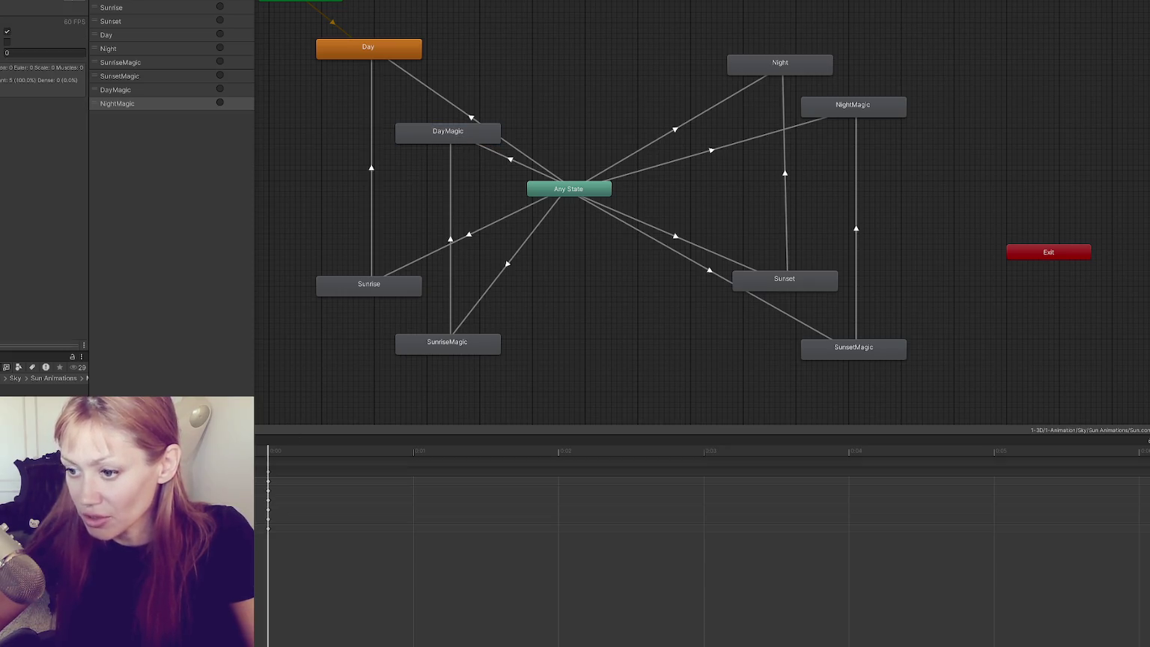
click(587, 346)
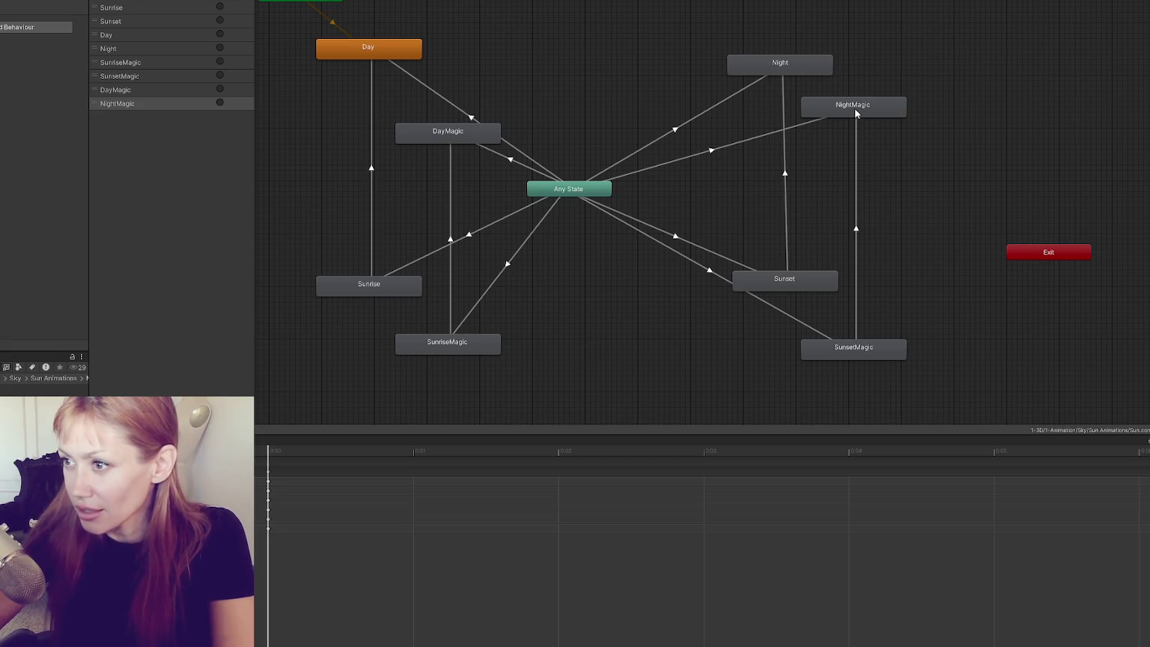
click(824, 107)
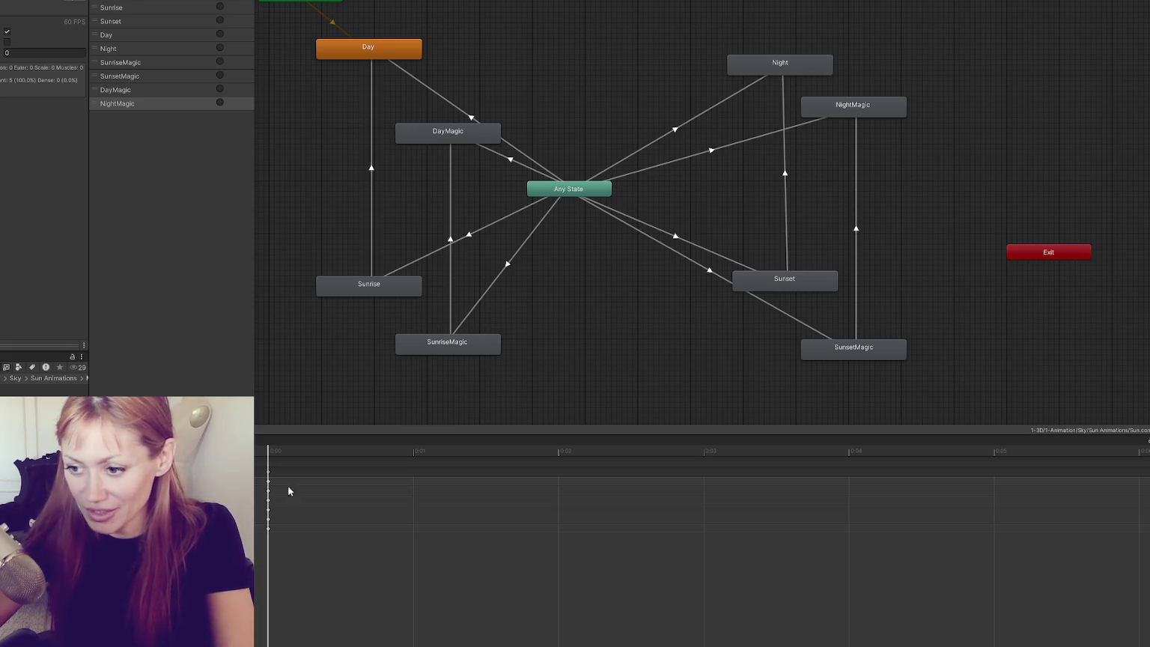
click(588, 330)
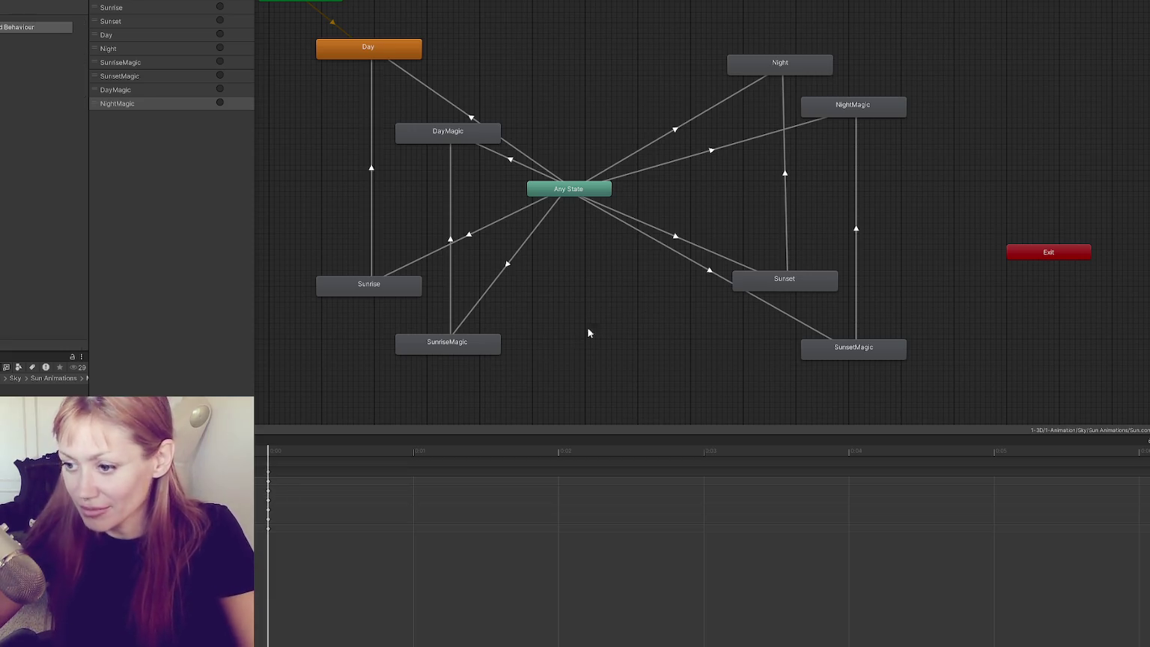
click(766, 58)
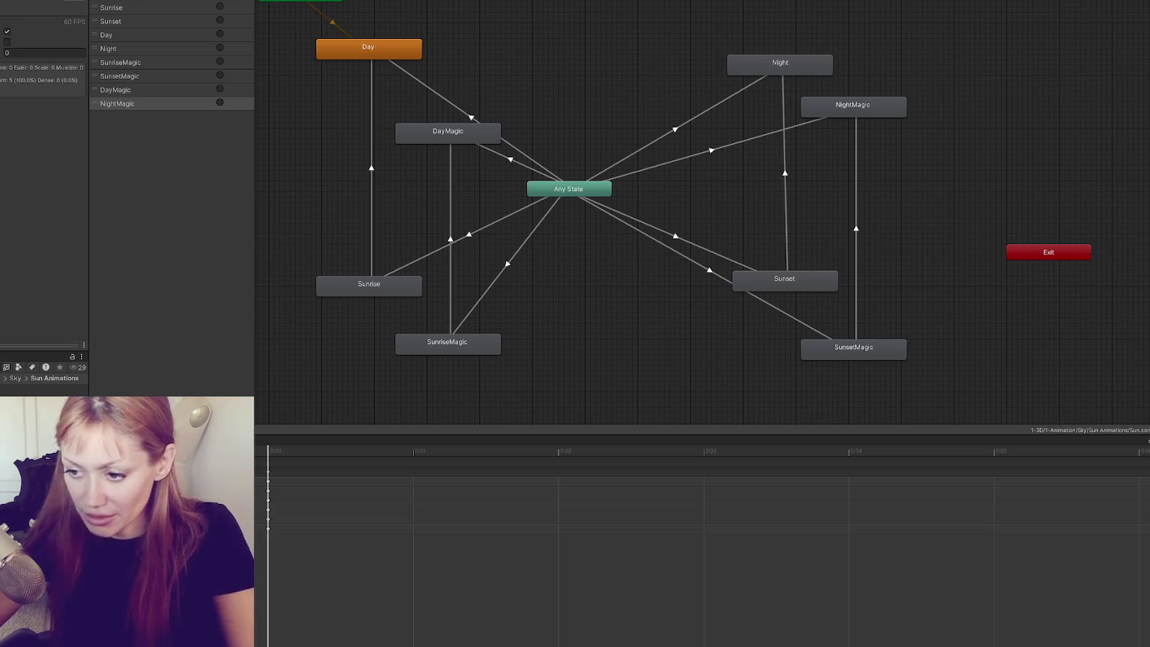
click(877, 111)
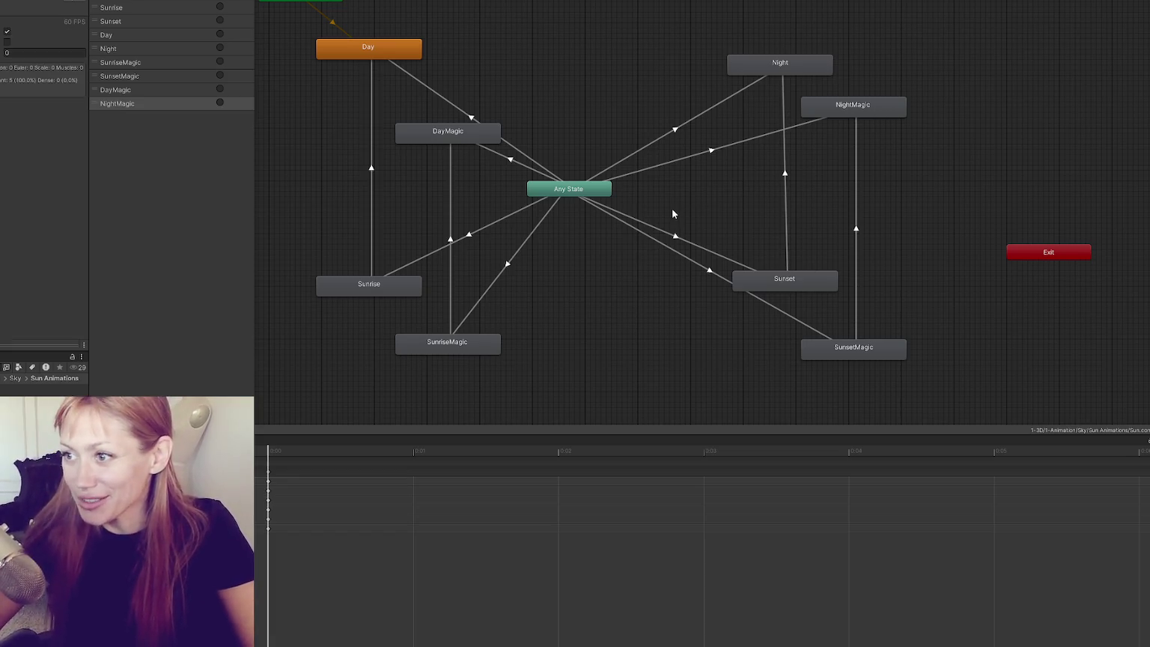
click(769, 63)
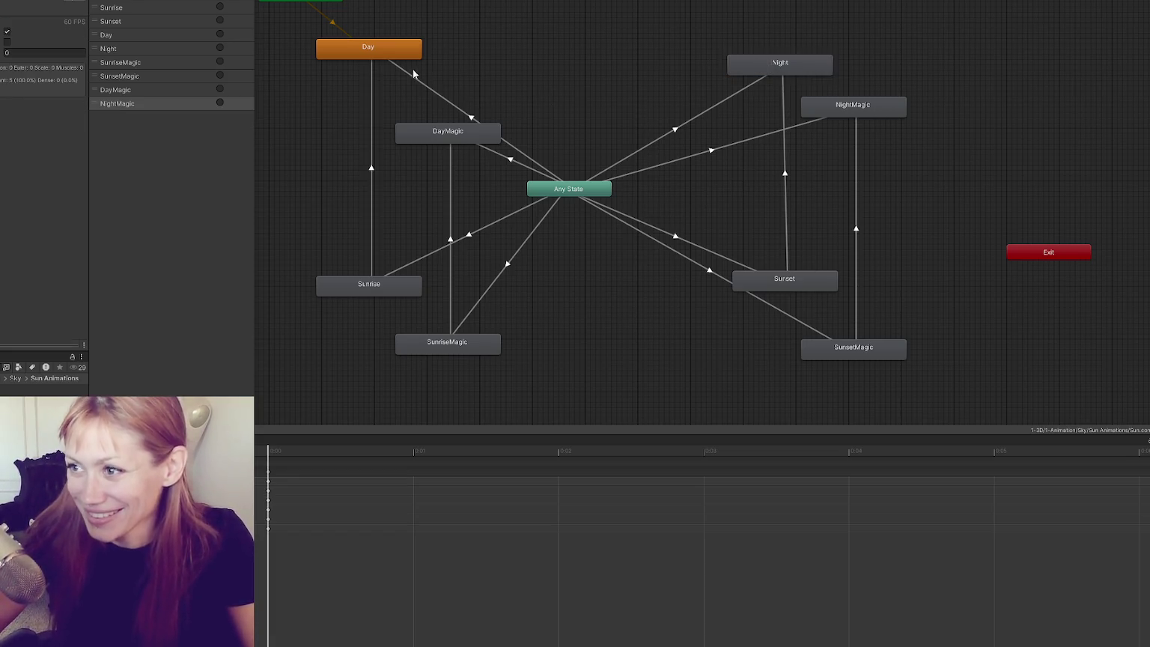
click(443, 135)
click(408, 109)
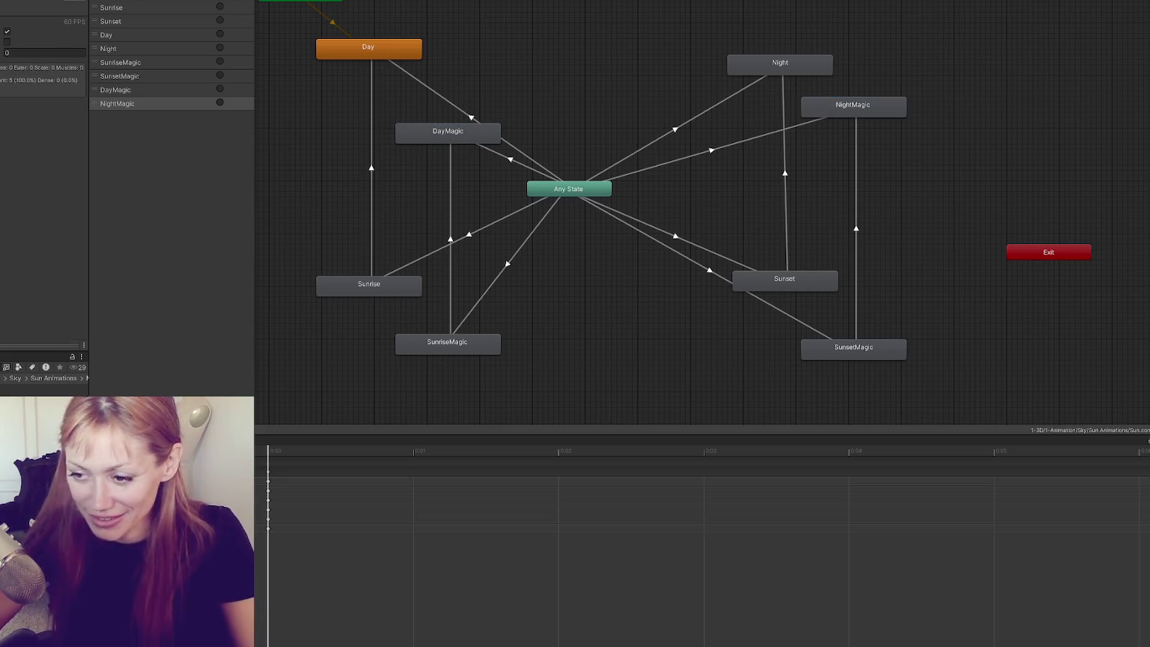
click(447, 138)
click(420, 180)
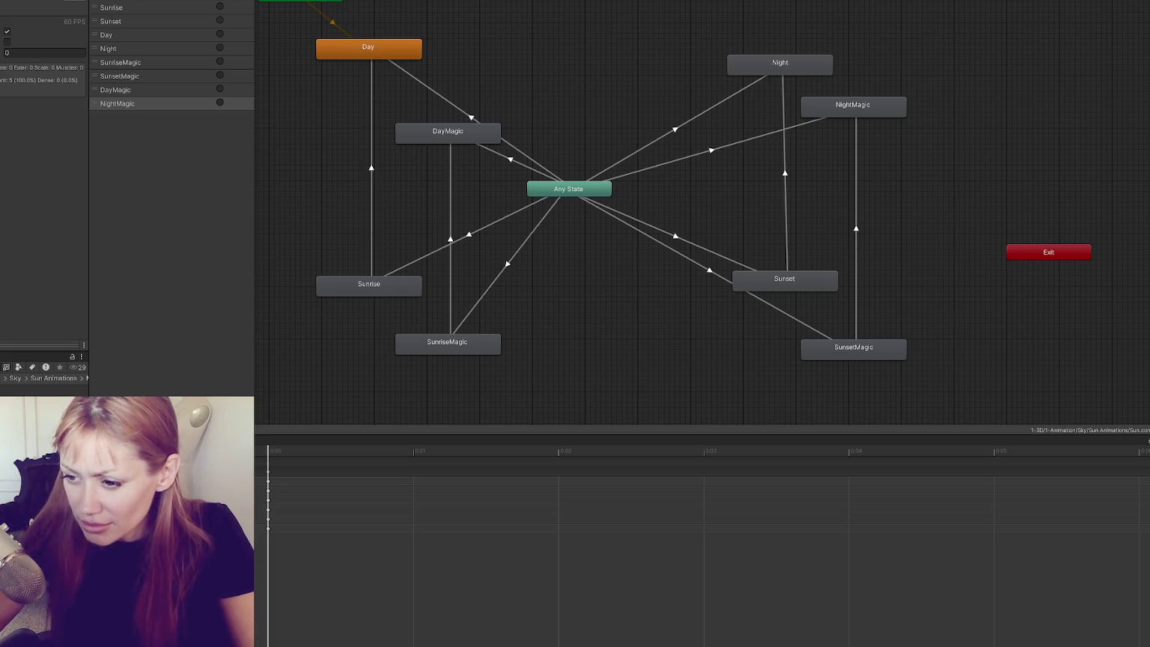
click(321, 379)
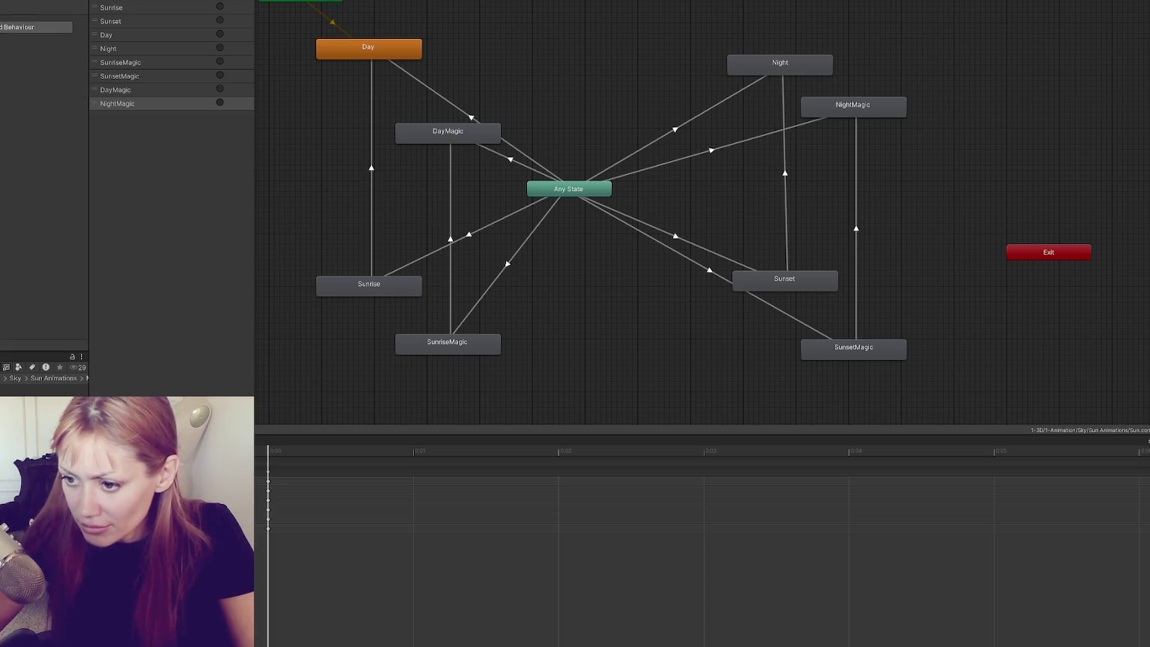
Step through the SunsetMagic clip's keyframes to its final key.
click(834, 350)
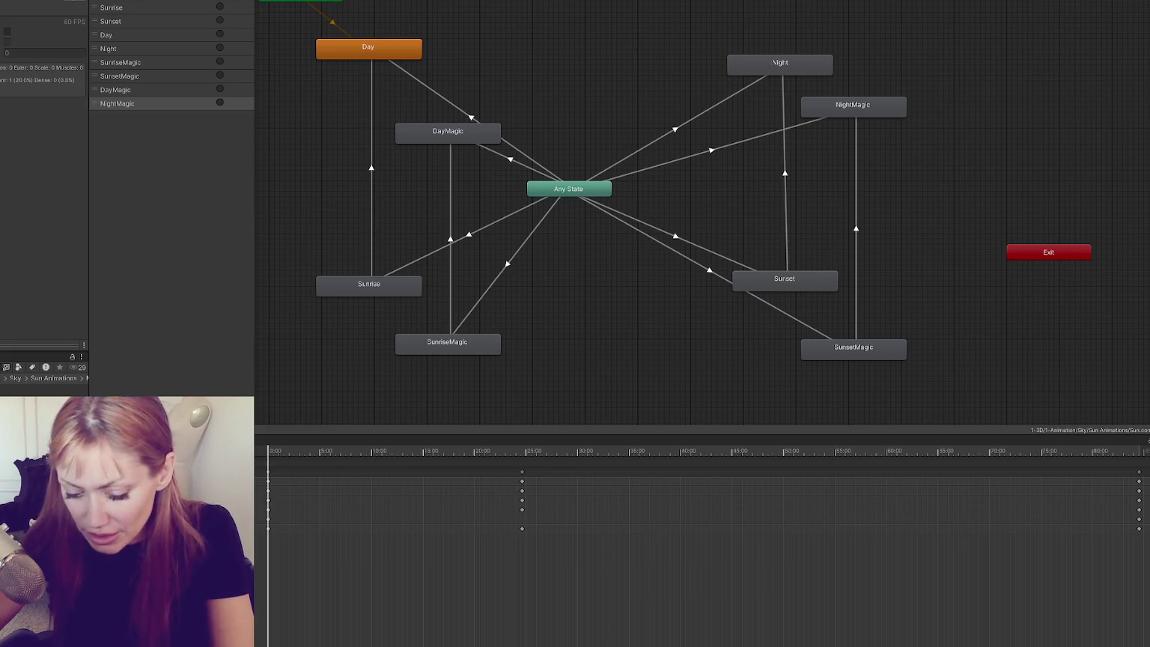
key(period)
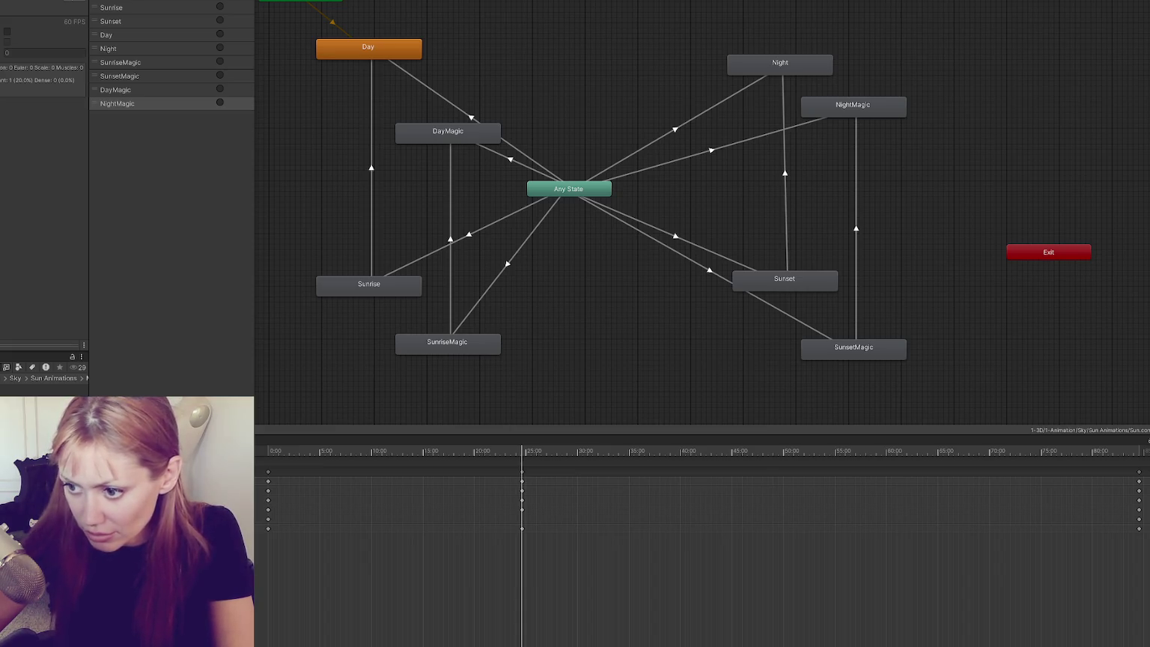
key(period)
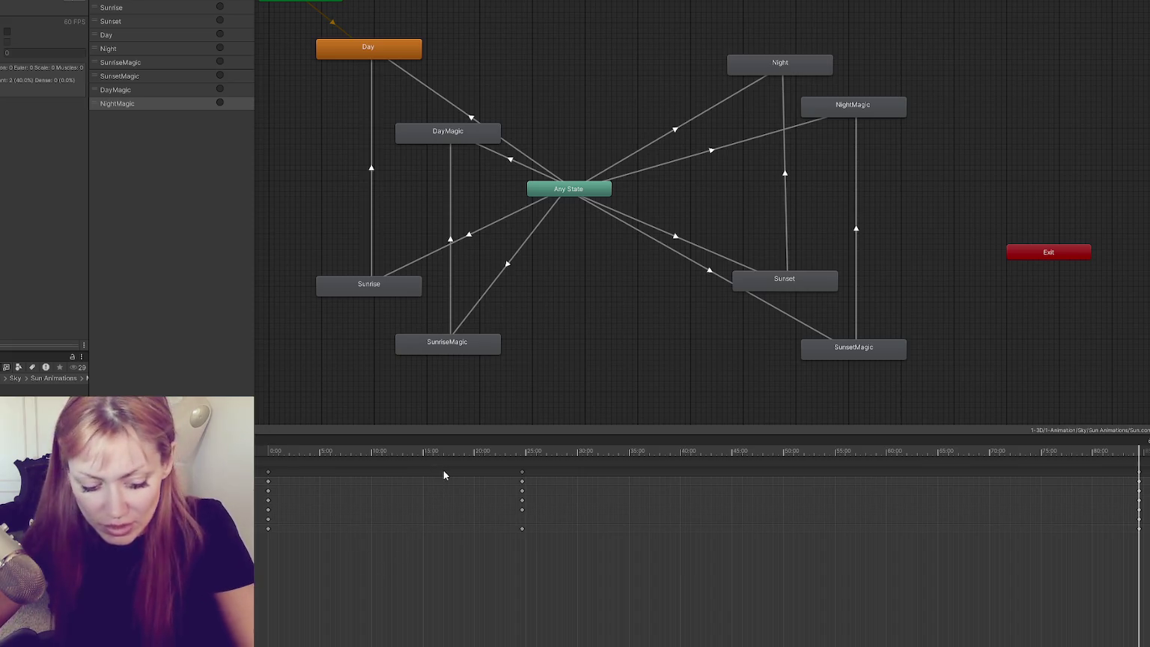
Add a keyframe at the SunriseMagic clip's middle key, then check its last key.
click(463, 347)
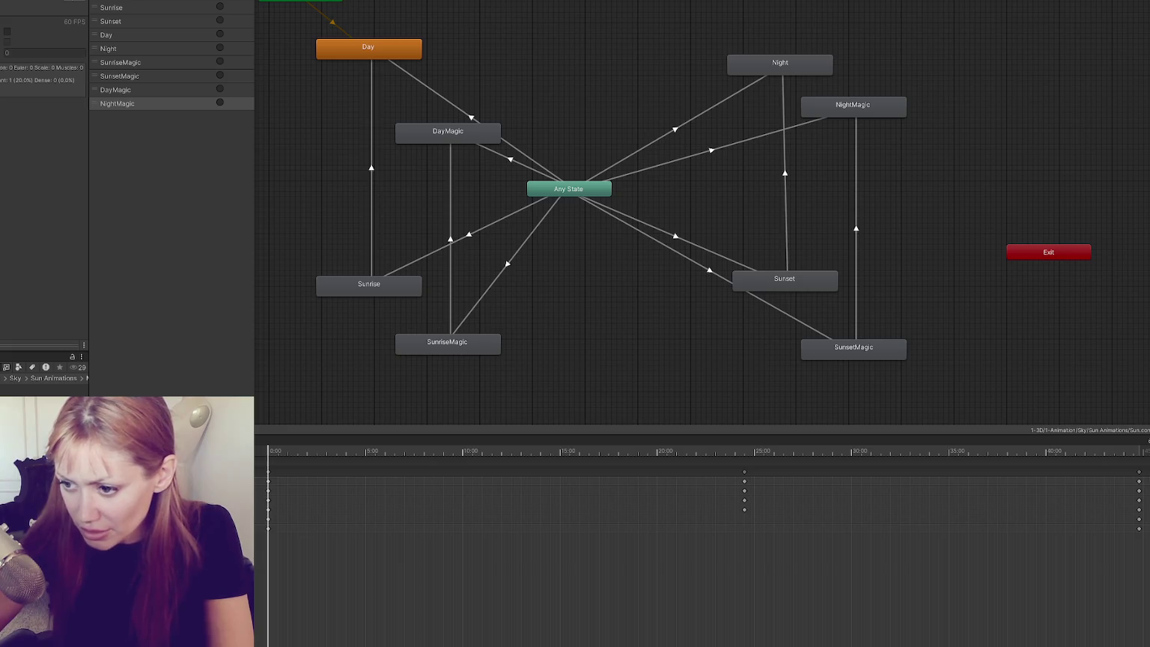
key(period)
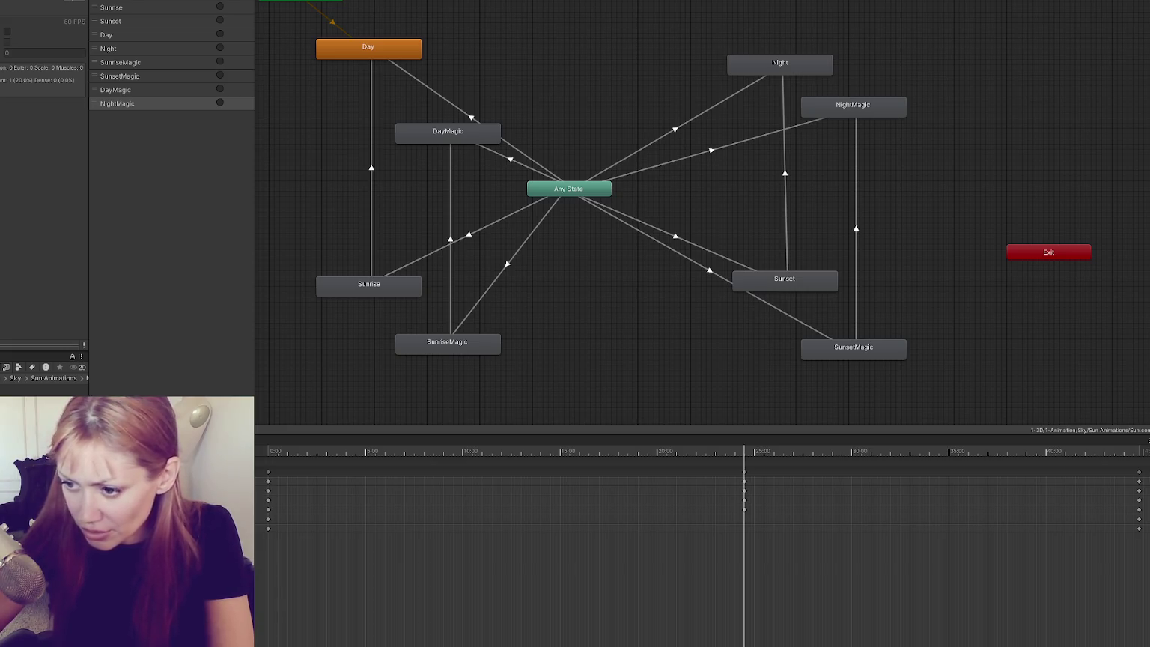
key(k)
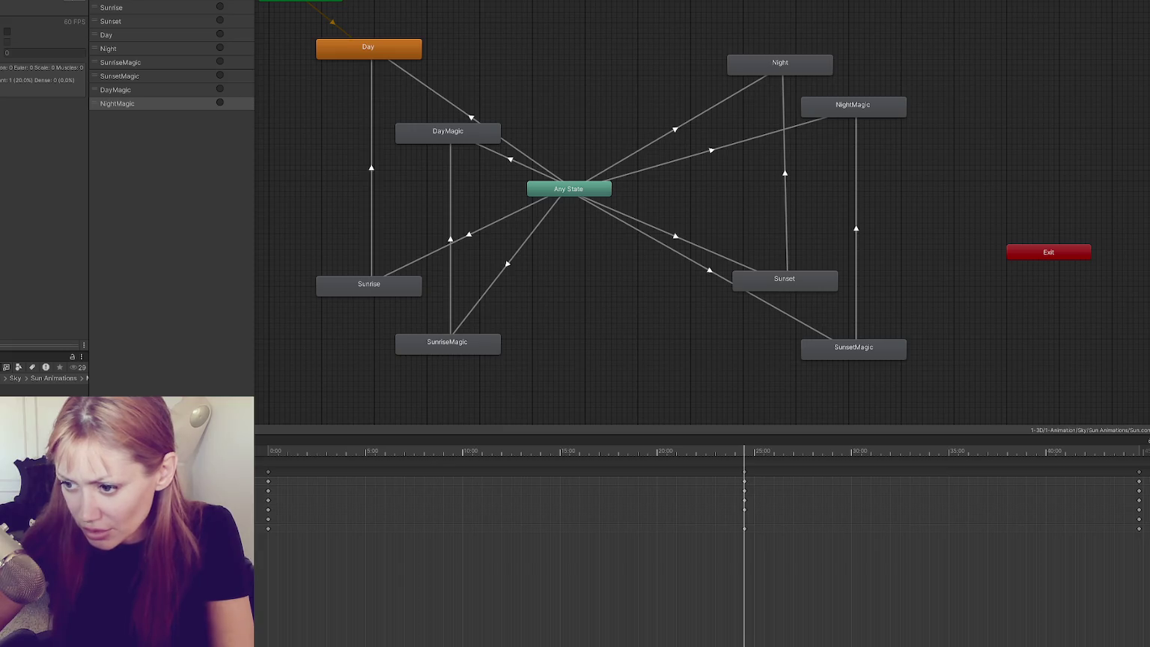
key(period)
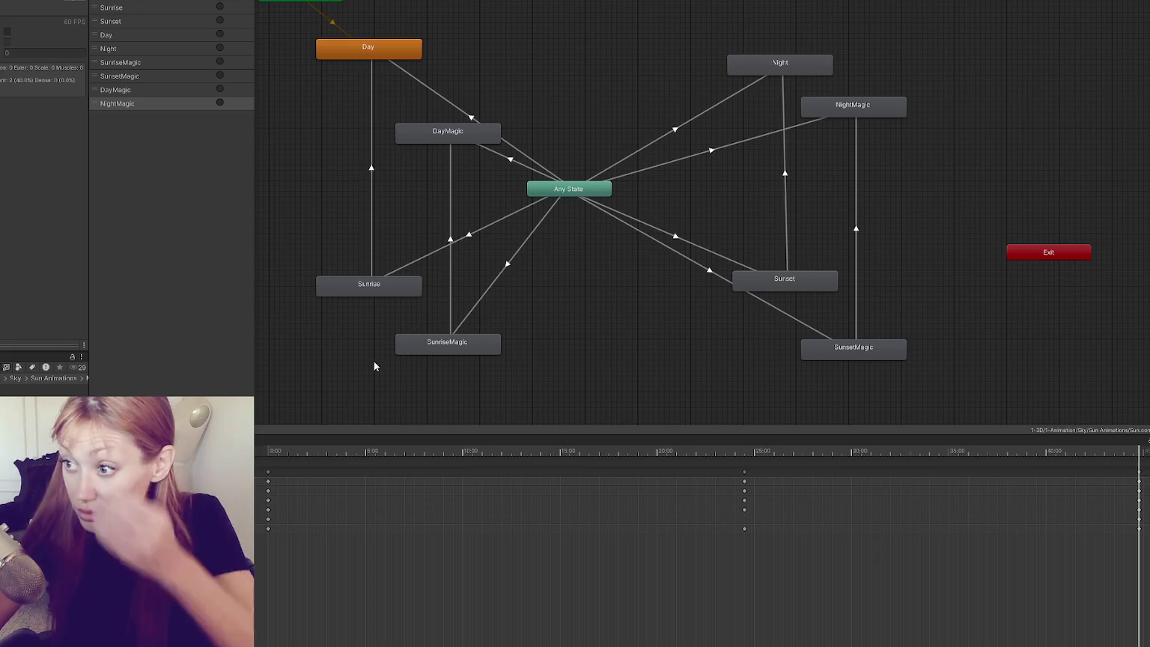
click(440, 132)
click(447, 344)
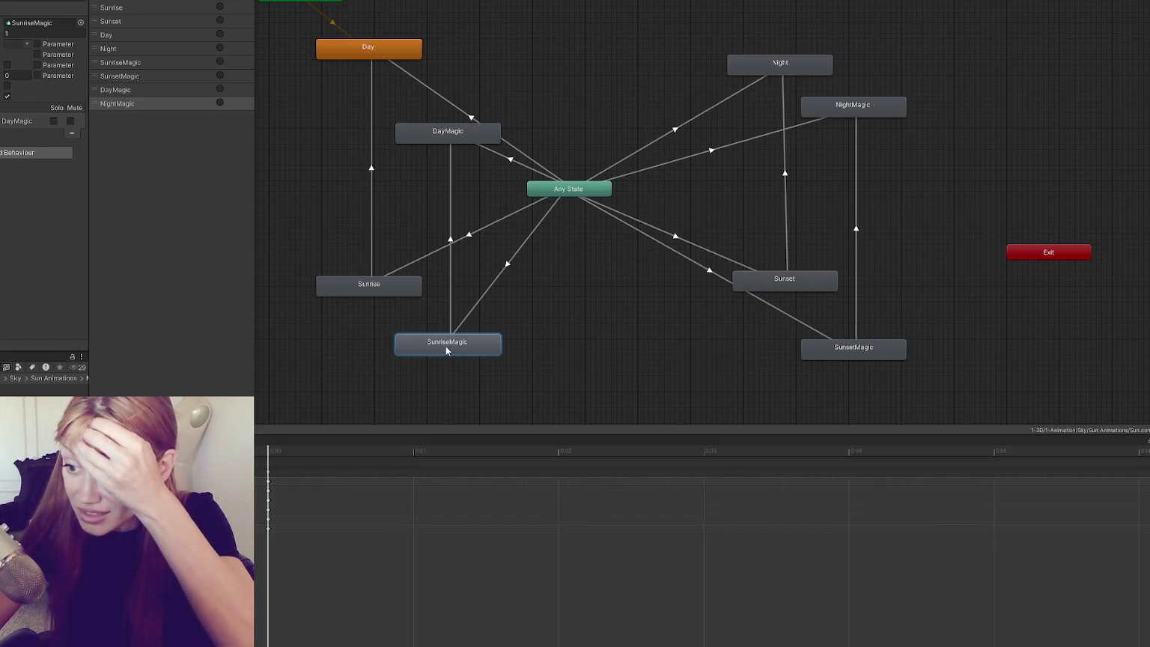
key(period)
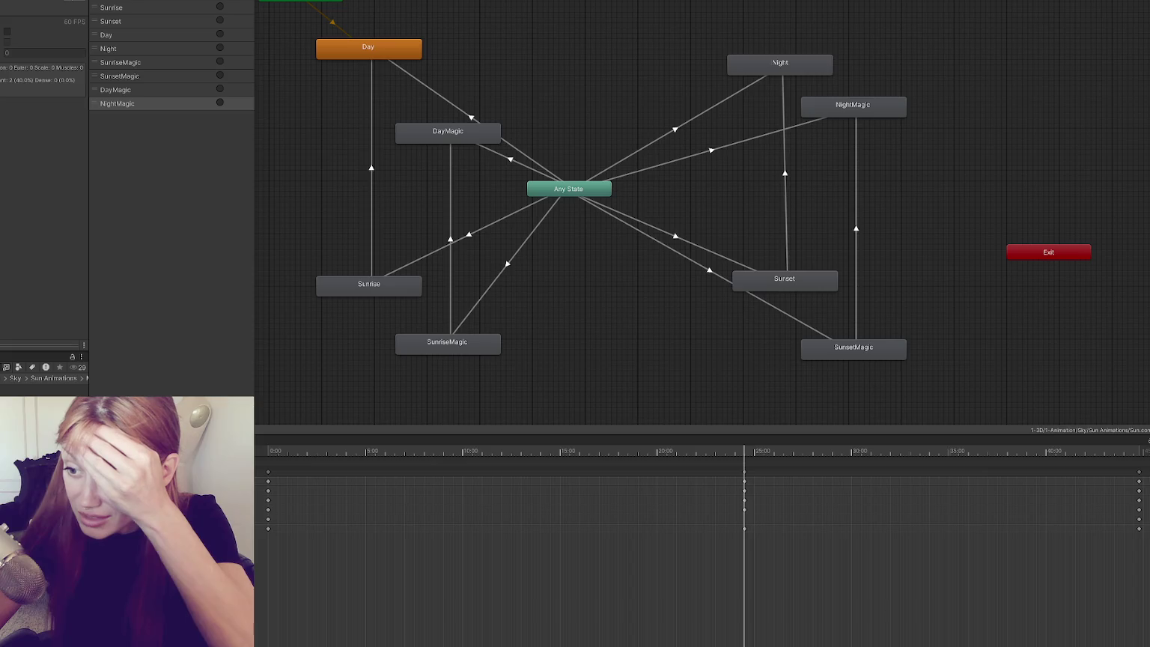
key(period)
key(comma)
key(comma)
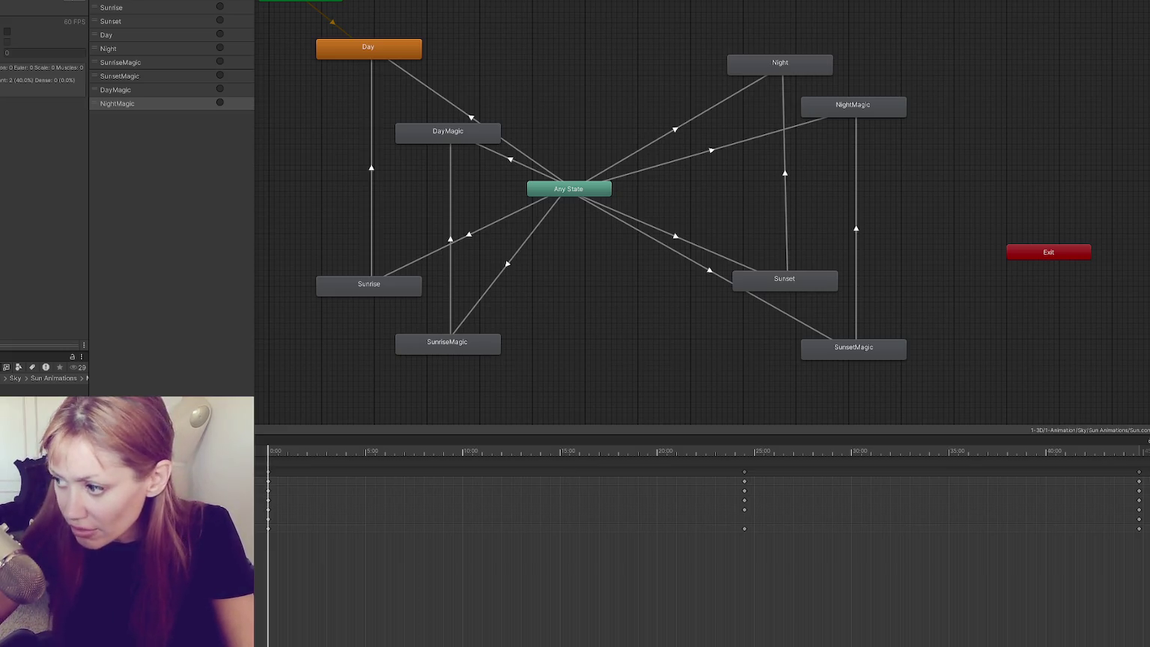
key(period)
key(period)
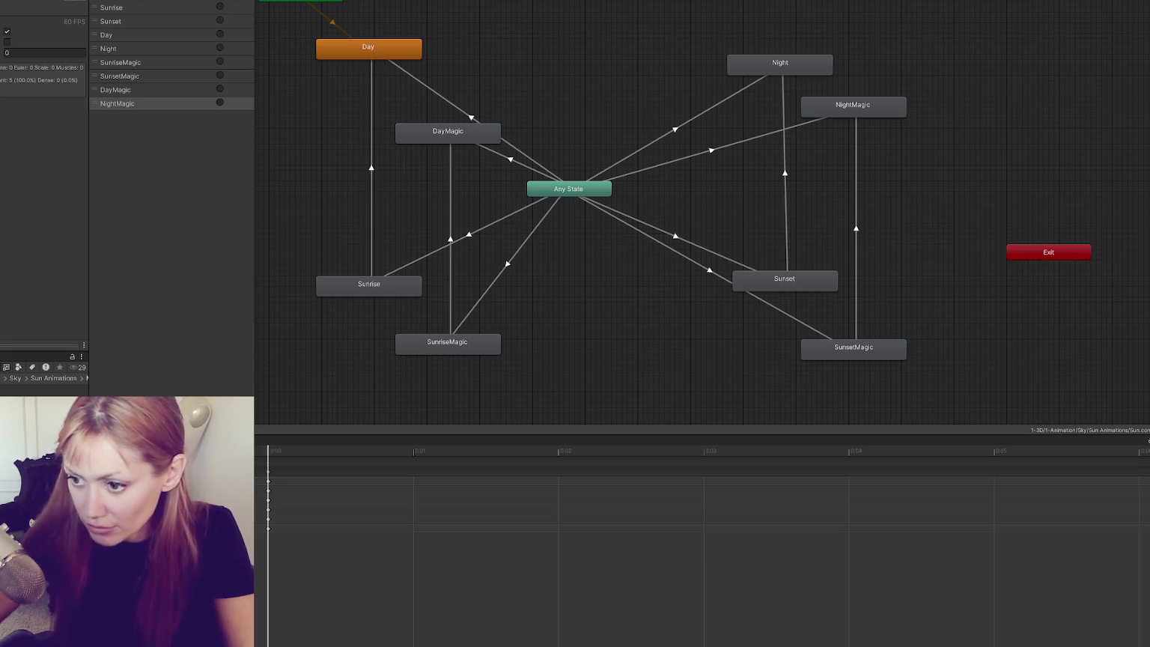
Step the SunsetMagic clip forward to its last keyframe, then deselect the state.
click(830, 346)
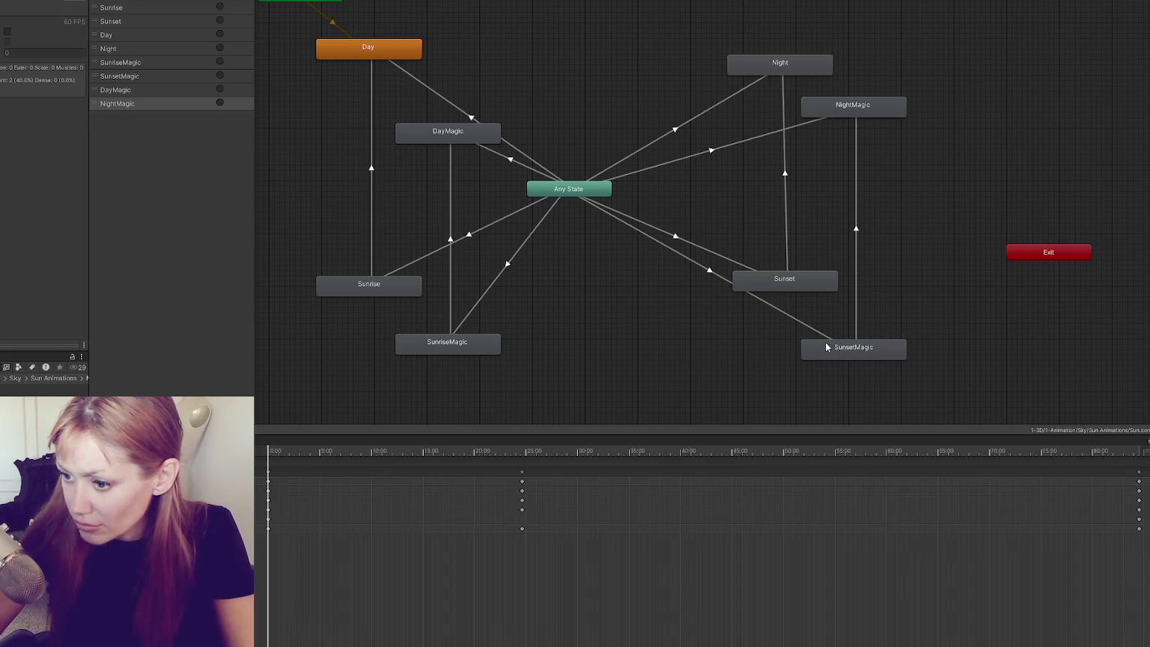
key(alt+period)
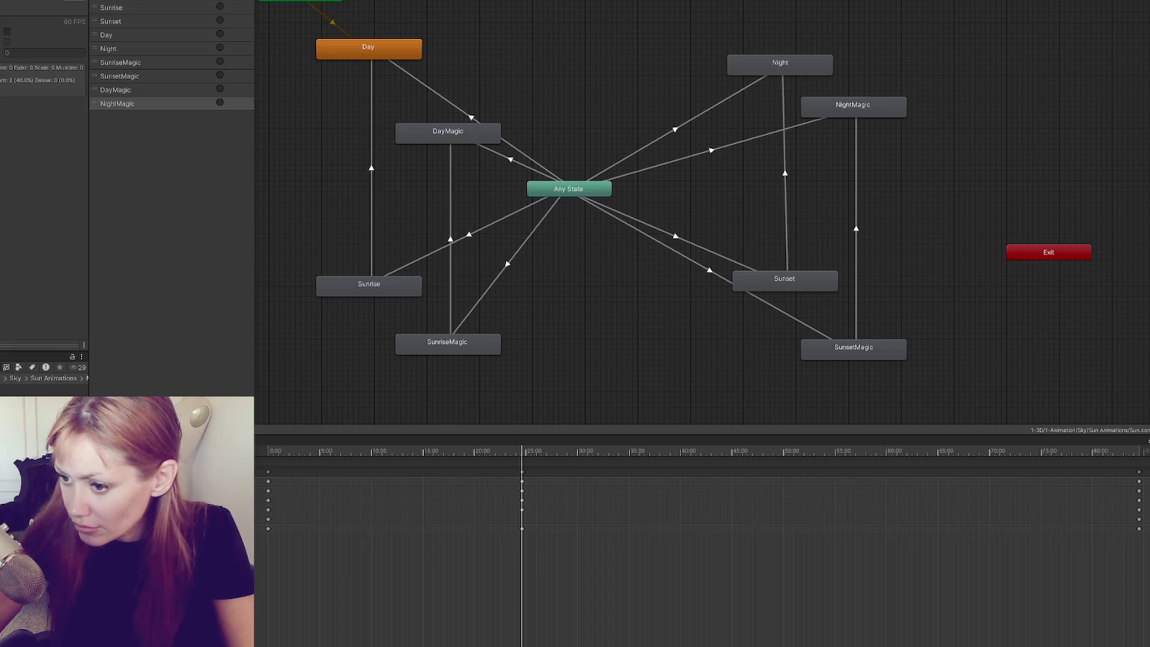
key(alt+period)
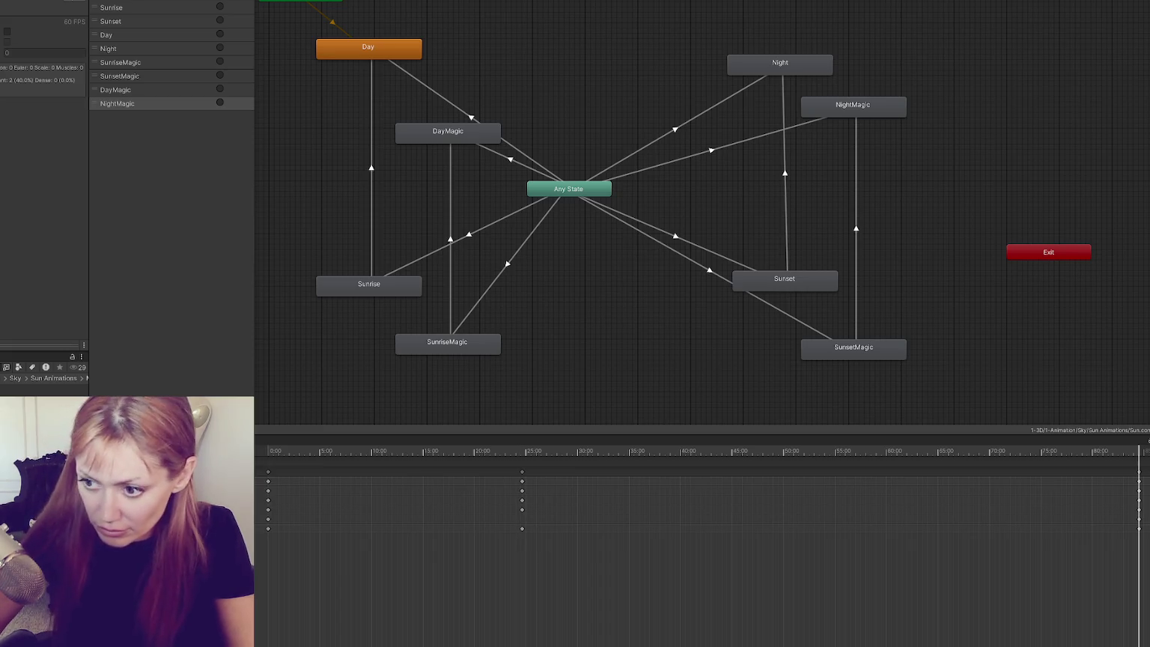
click(654, 329)
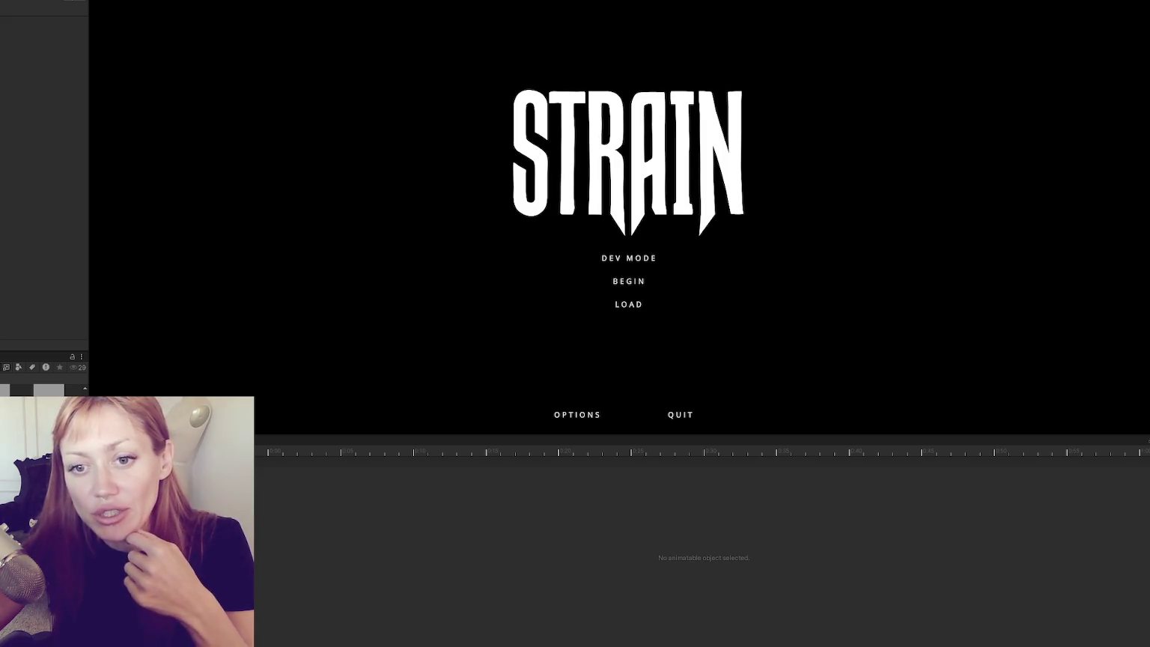
Make the Game view taller and launch the game in DEV MODE.
mouse_move(546, 438)
mouse_down()
mouse_move(547, 515)
mouse_move(579, 519)
mouse_up()
click(629, 327)
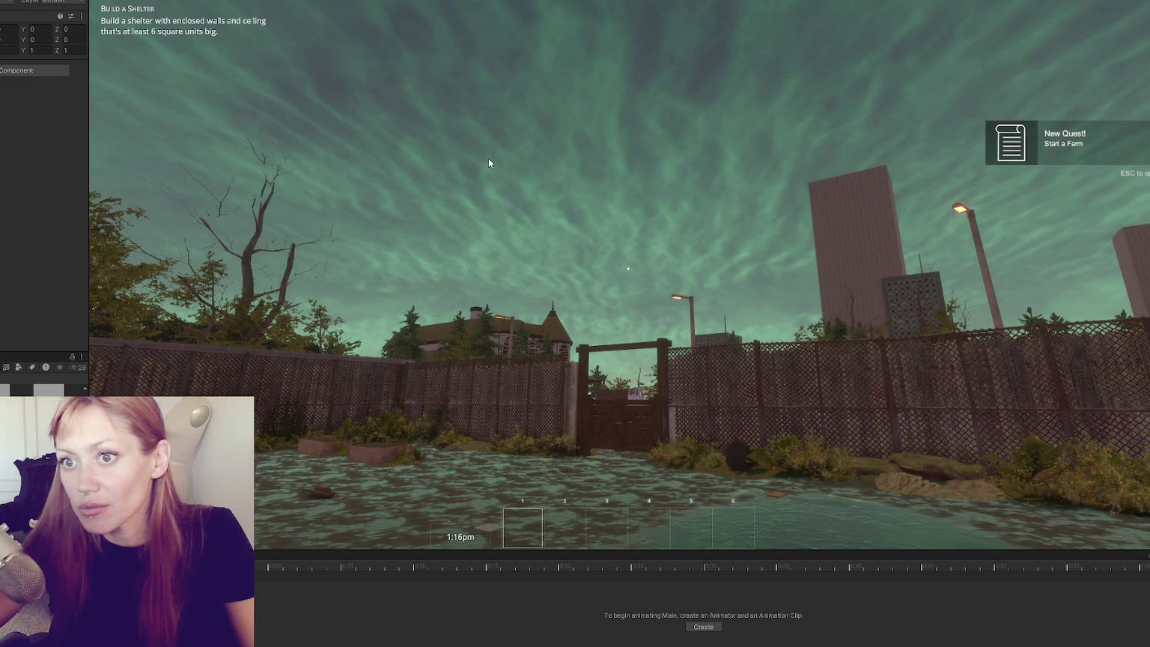
Look up at the sky with time speed 30, then reset it to 1 and stop the game.
click(465, 136)
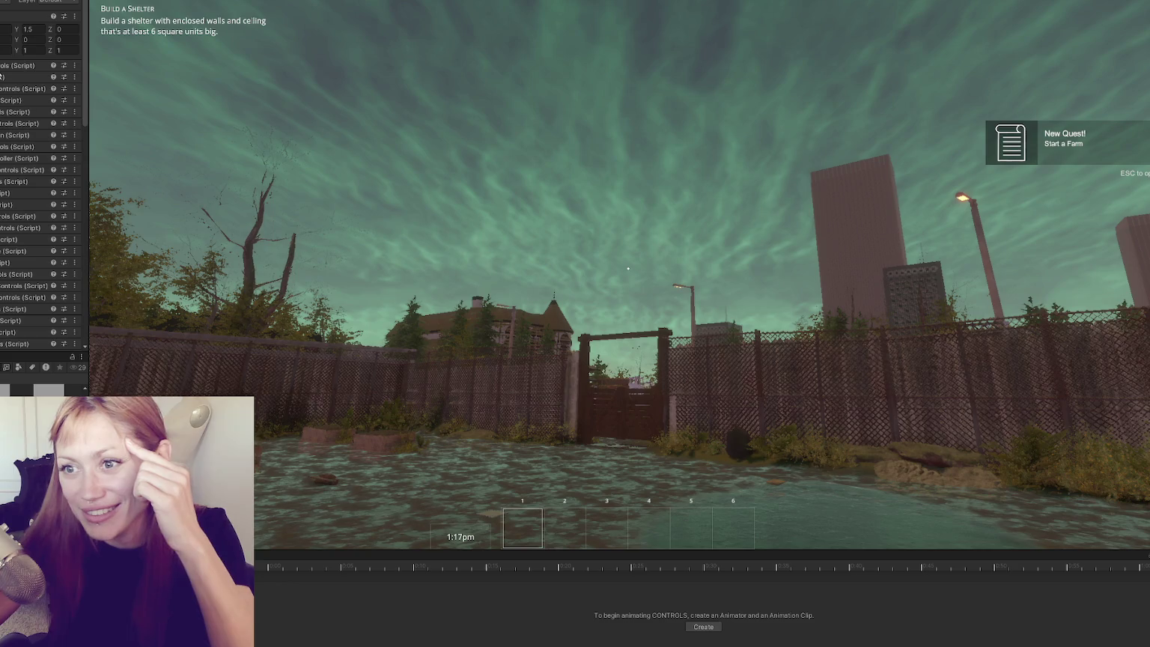
click(285, 129)
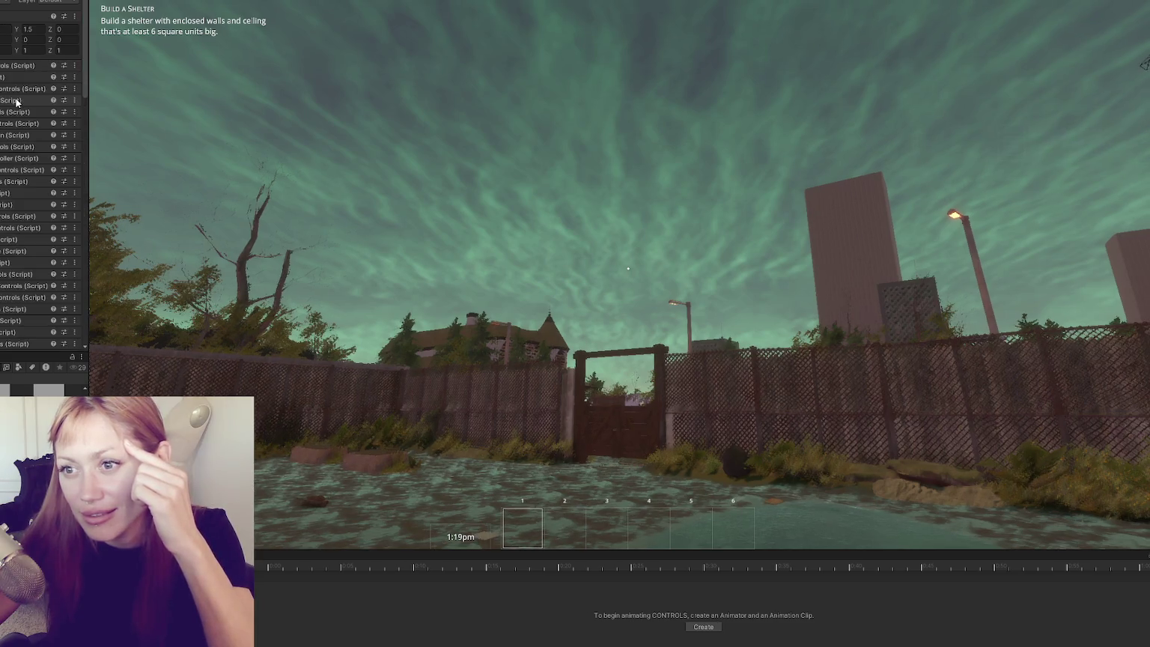
click(30, 116)
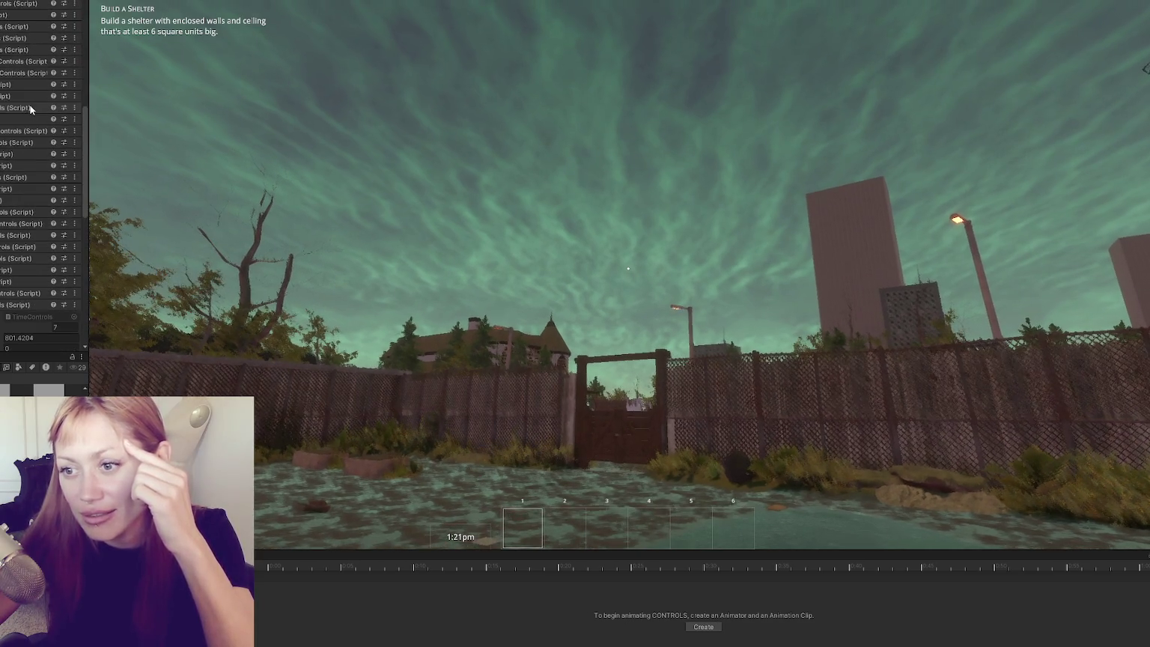
click(31, 161)
text(30)
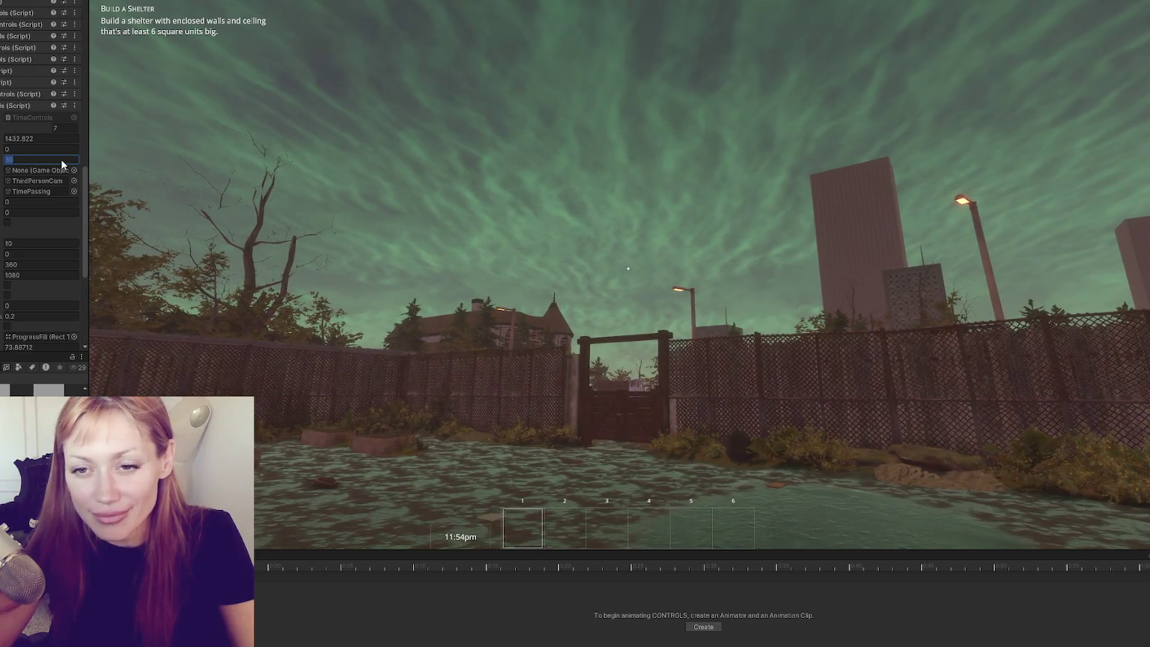
text(1)
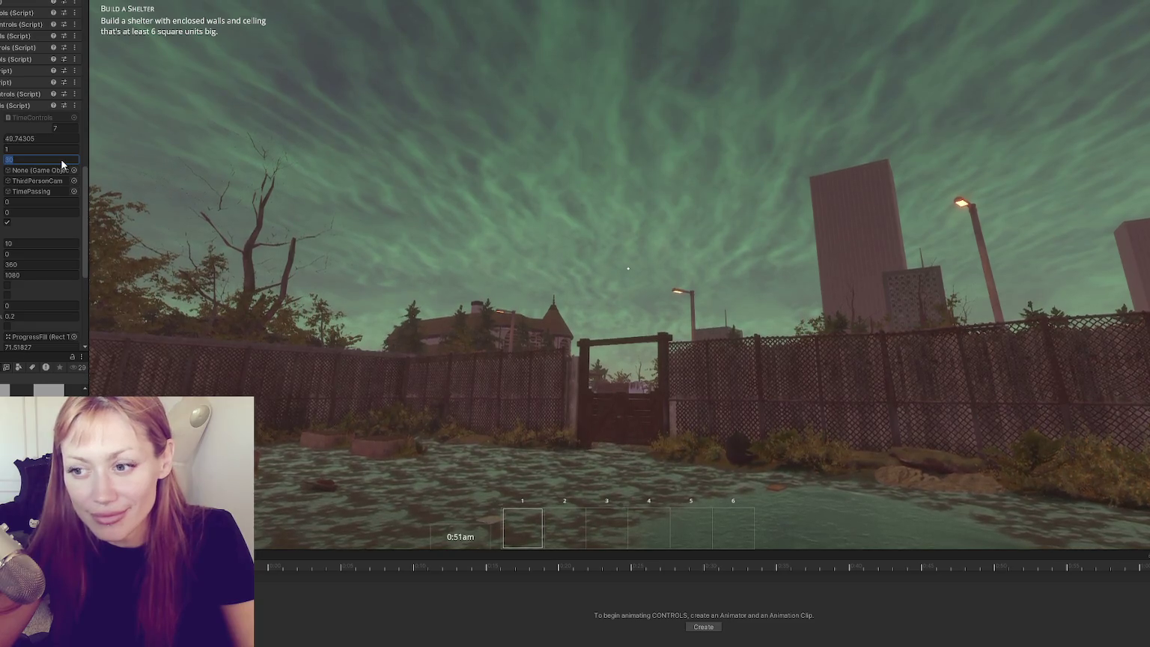
key(Return)
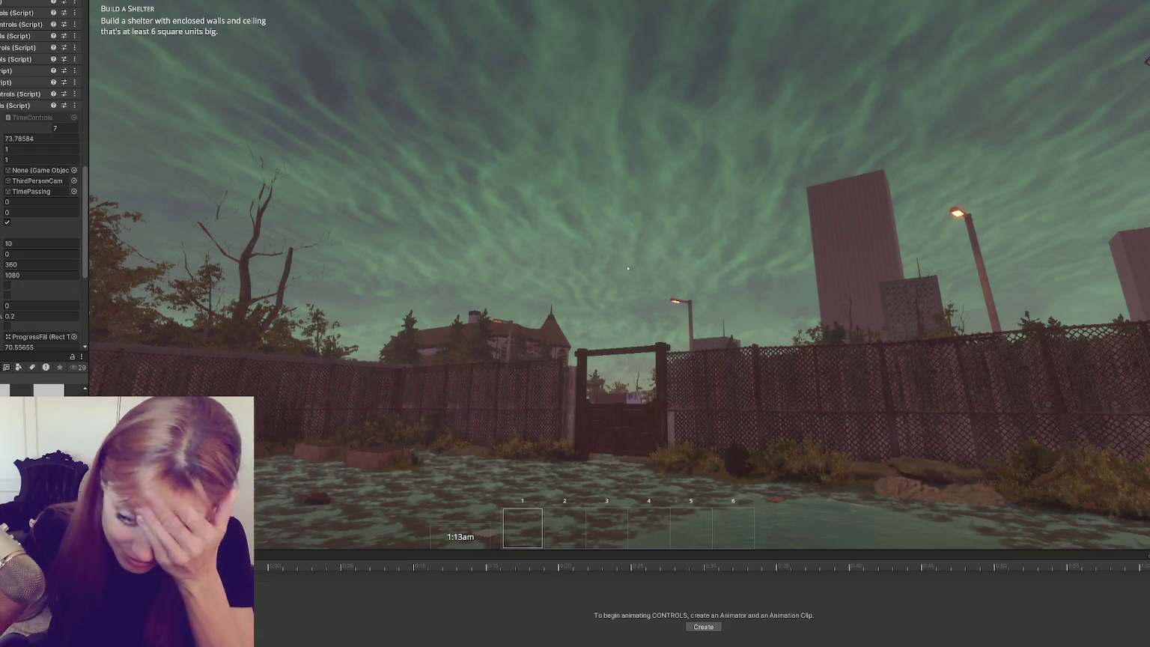
key(ctrl+p)
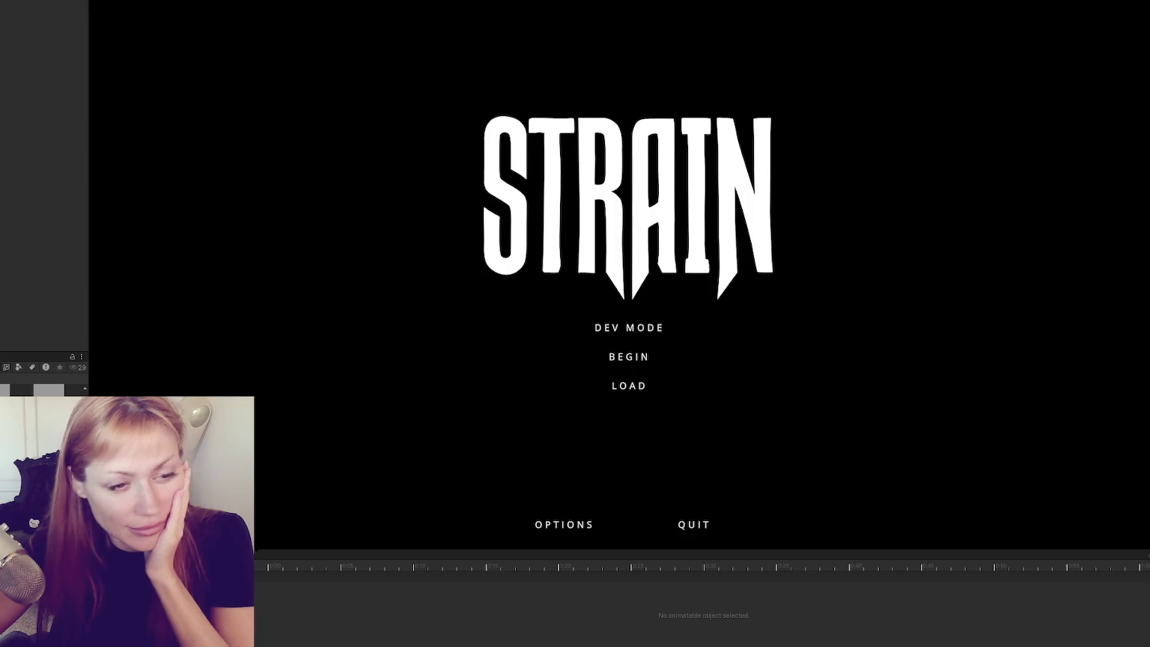
Relaunch the game and repeat time speed 30, then 1, returning control to the player.
click(616, 336)
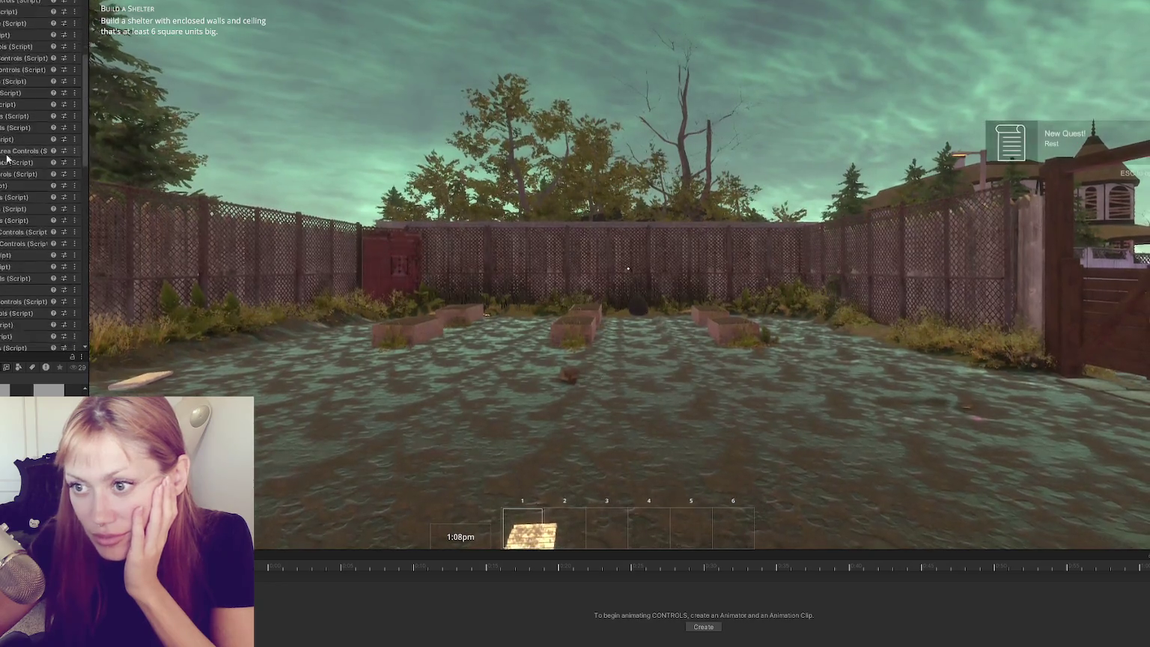
click(37, 131)
text(30)
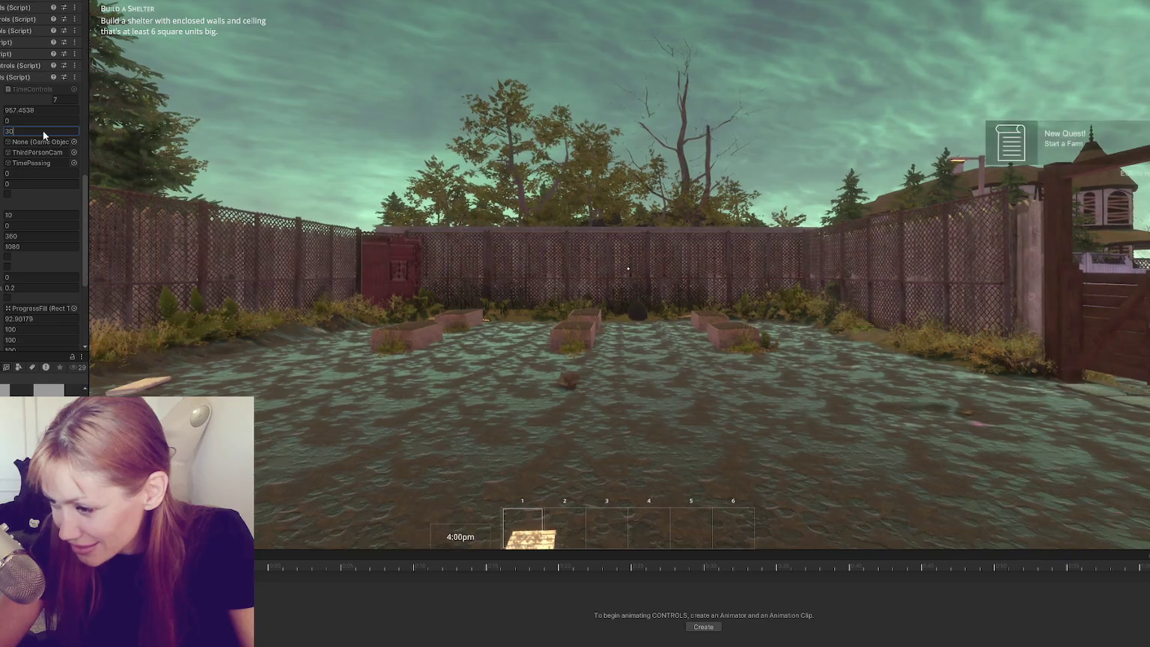
text(1)
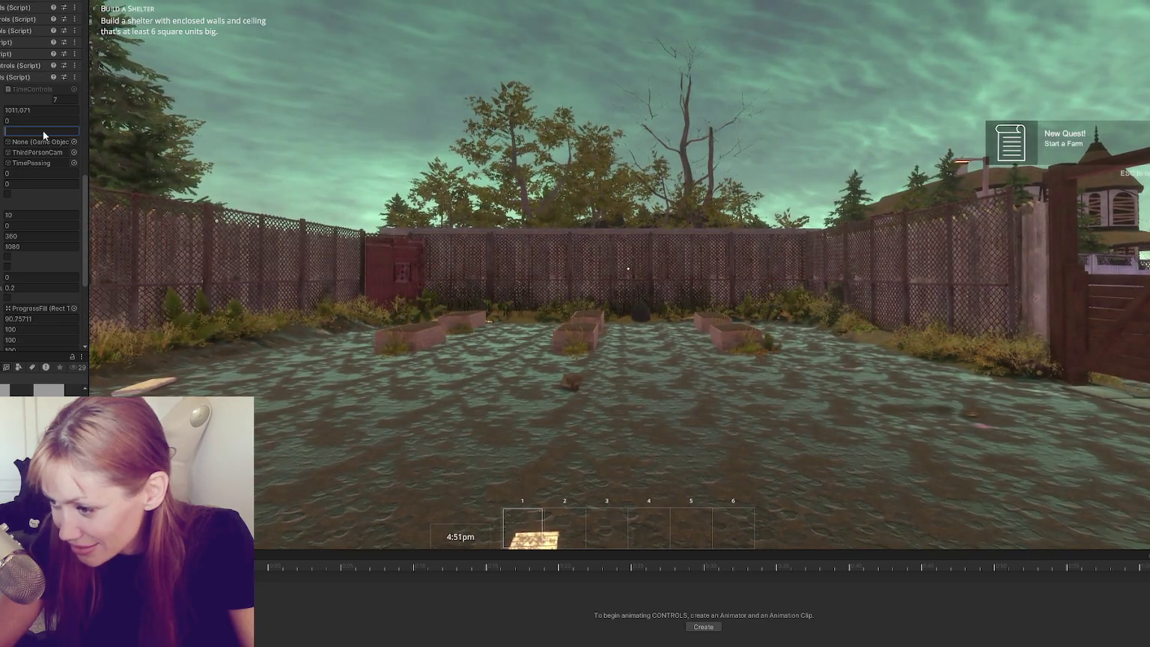
click(629, 299)
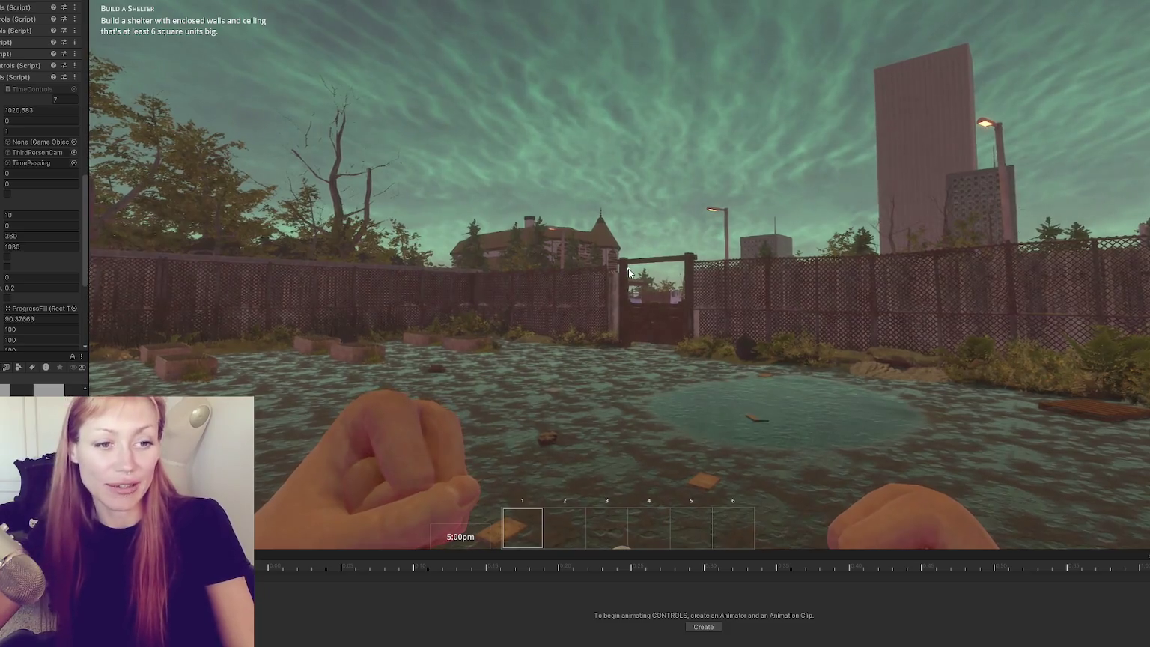
click(585, 152)
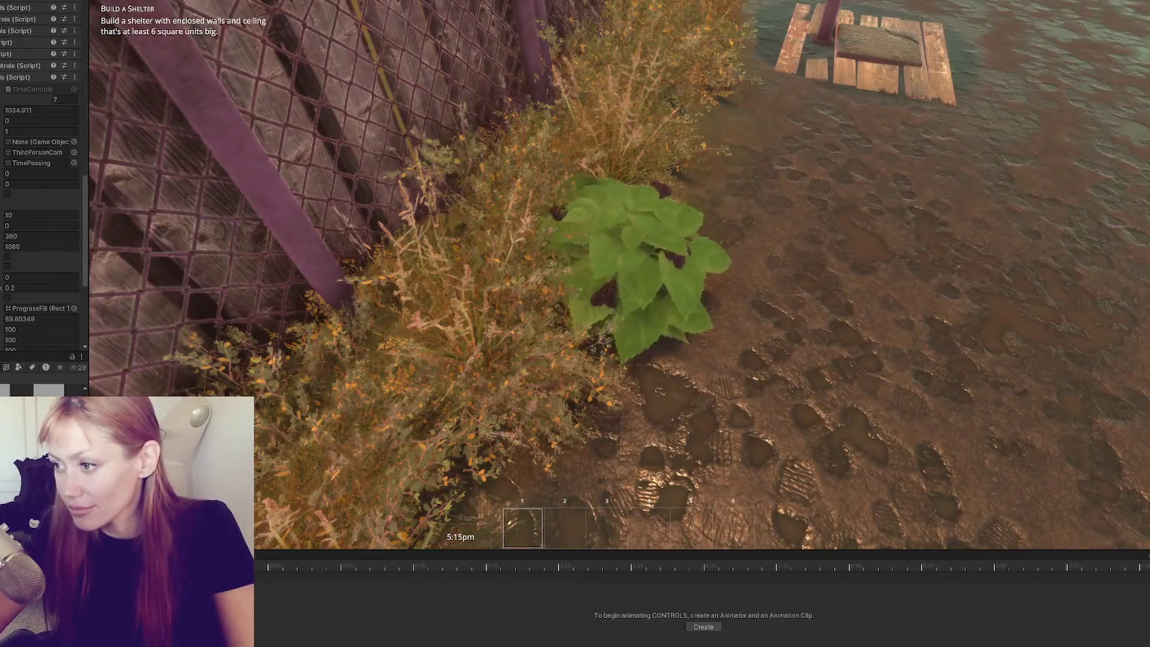
Pick up the wildberry bush and build a Newspaper Bed in the garden.
key(e)
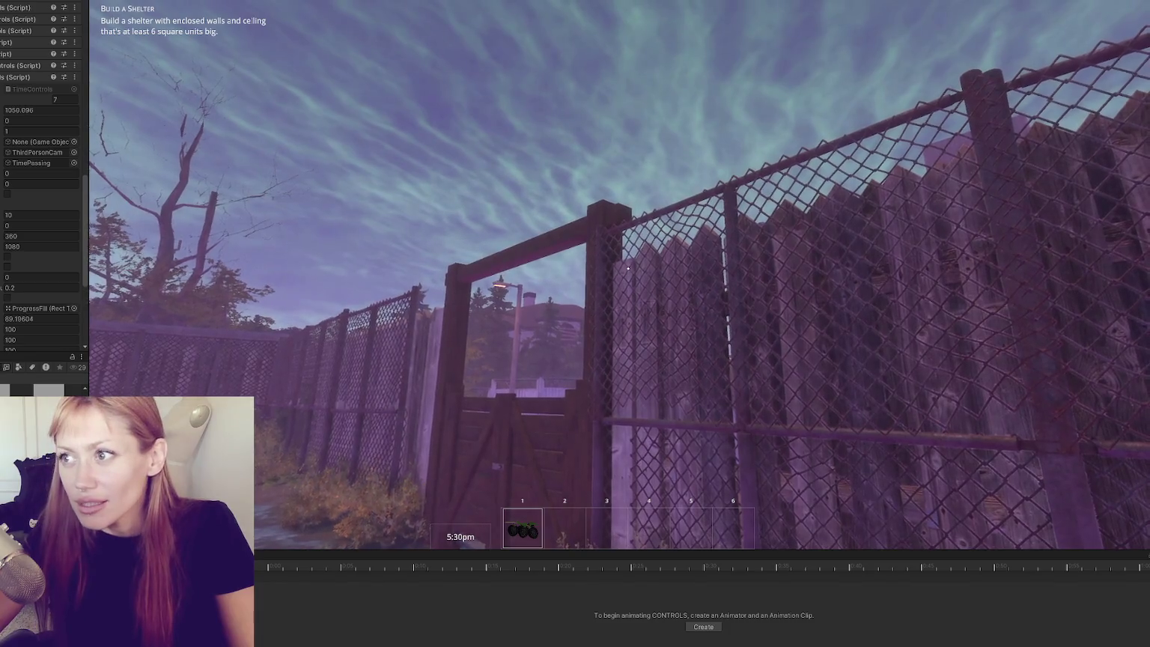
key(ctrl+p)
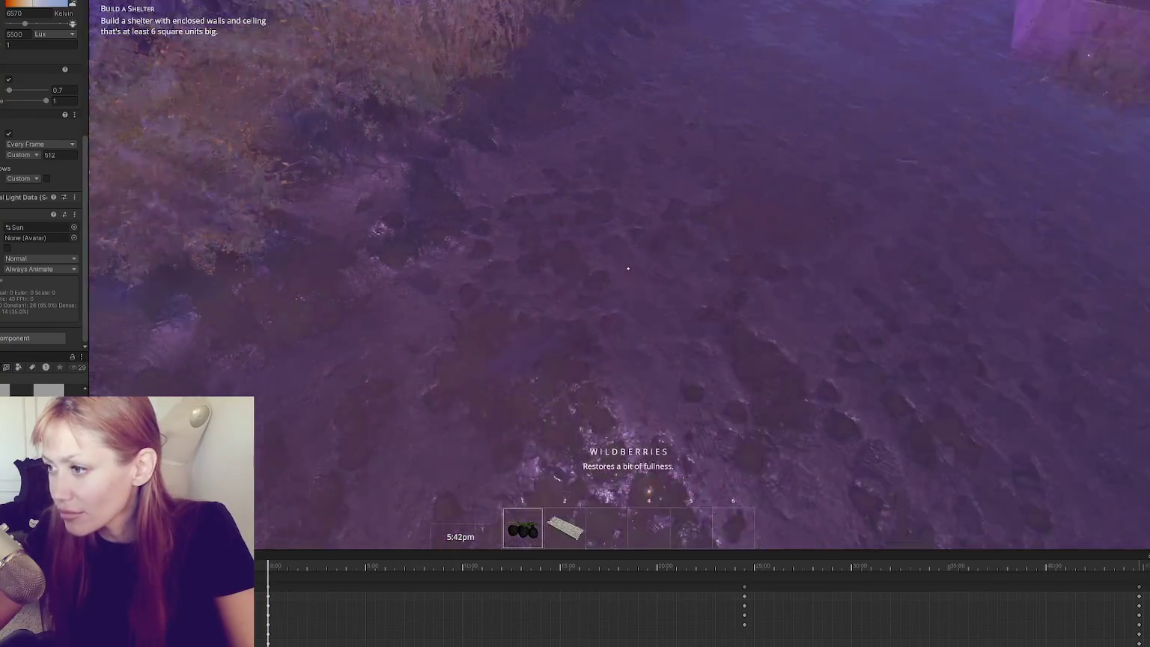
key(Escape)
click(767, 53)
click(459, 136)
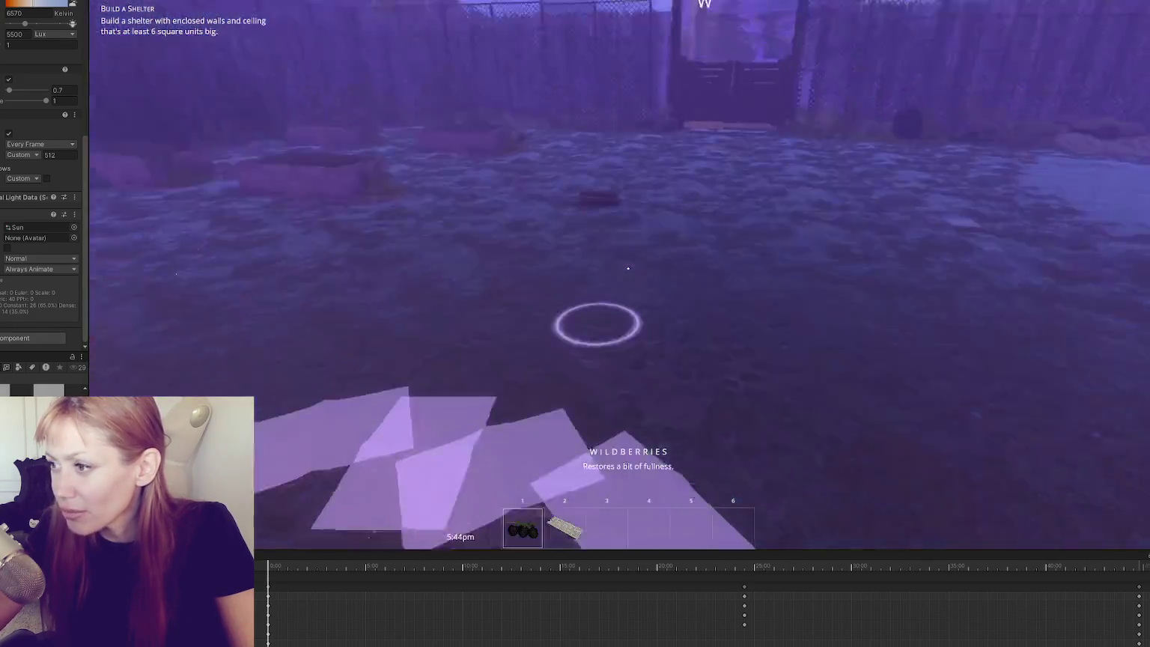
key(e)
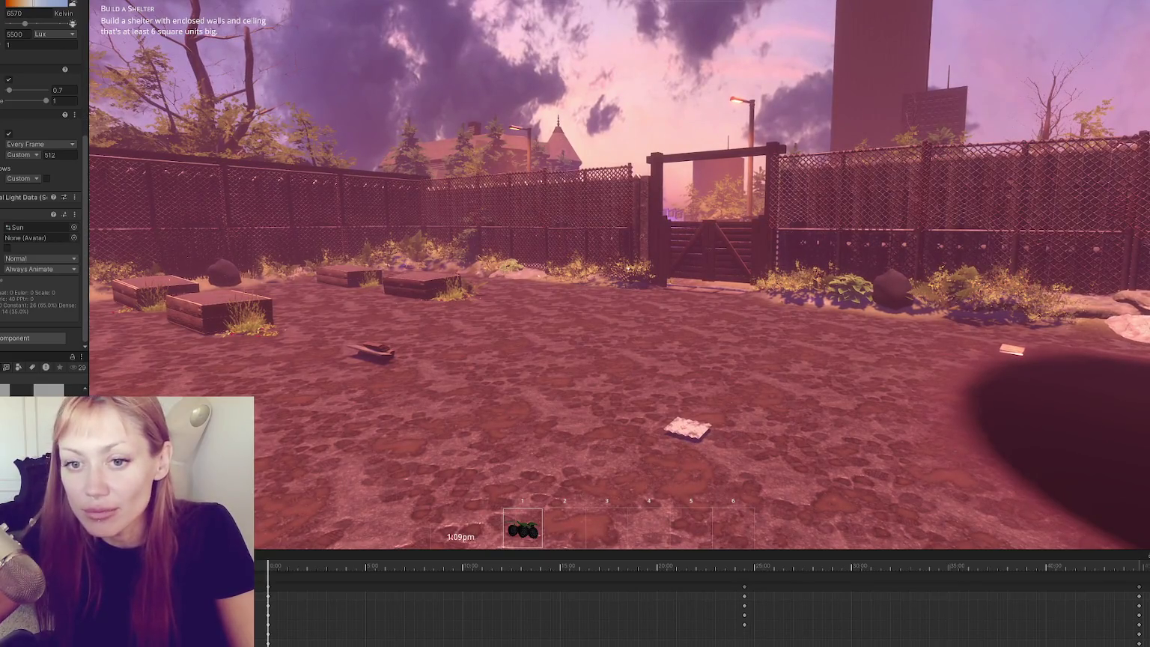
Set the TimeControls time speed to 5 until dusk near 5pm, then back to 1.
click(43, 225)
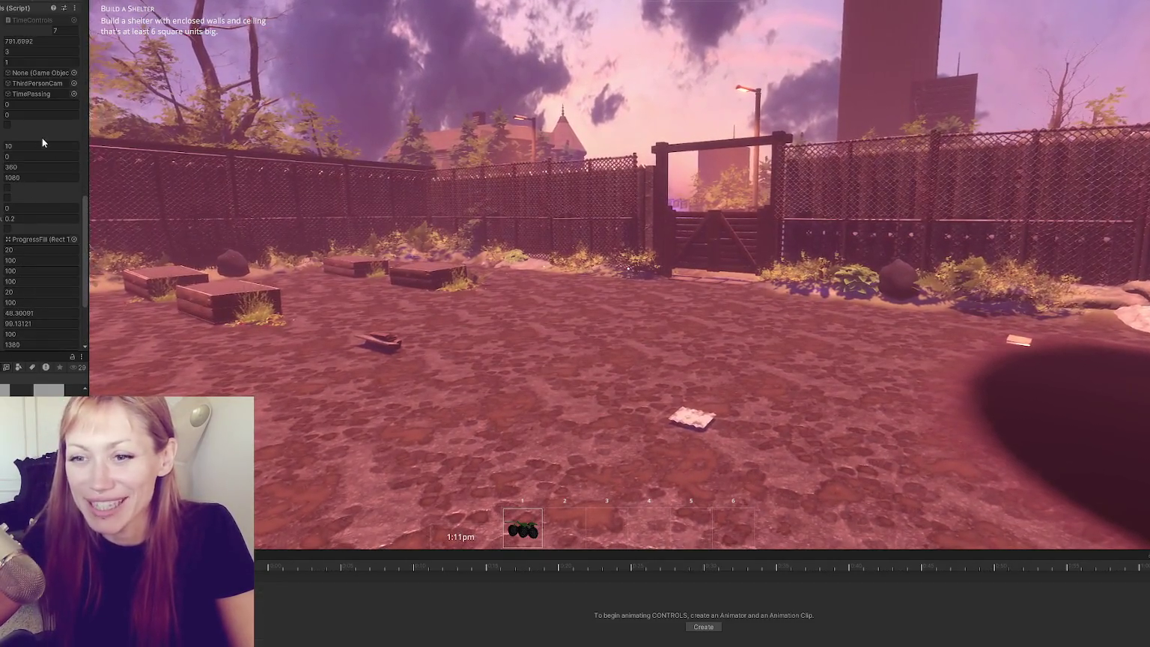
click(35, 62)
text(30)
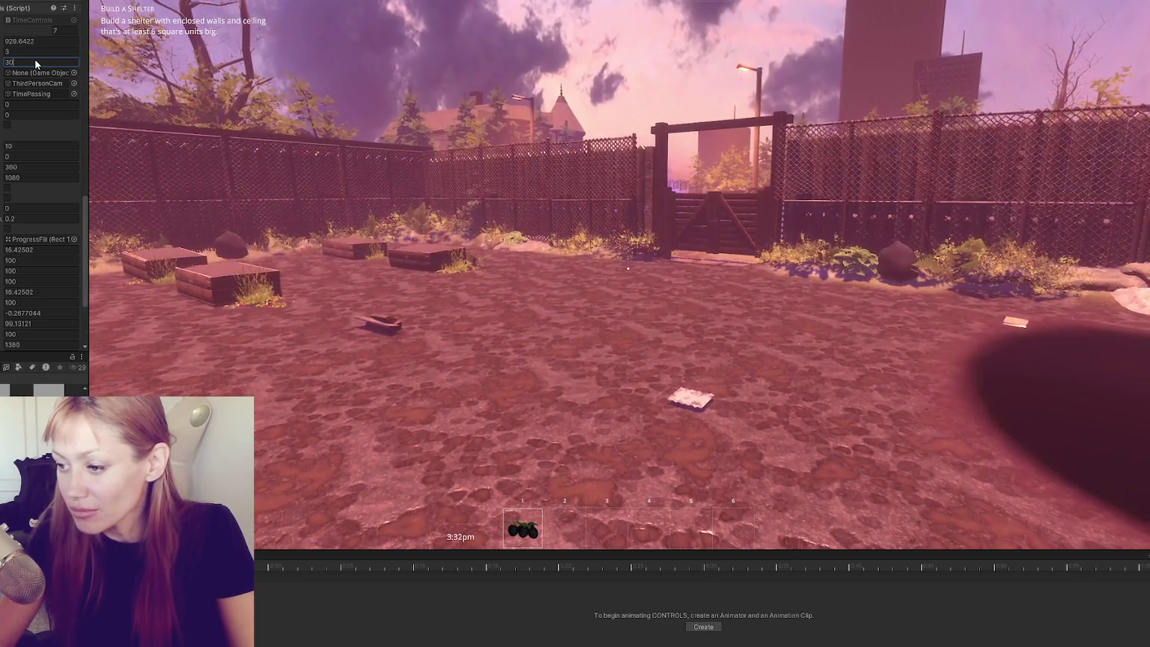
key(BackSpace)
key(BackSpace)
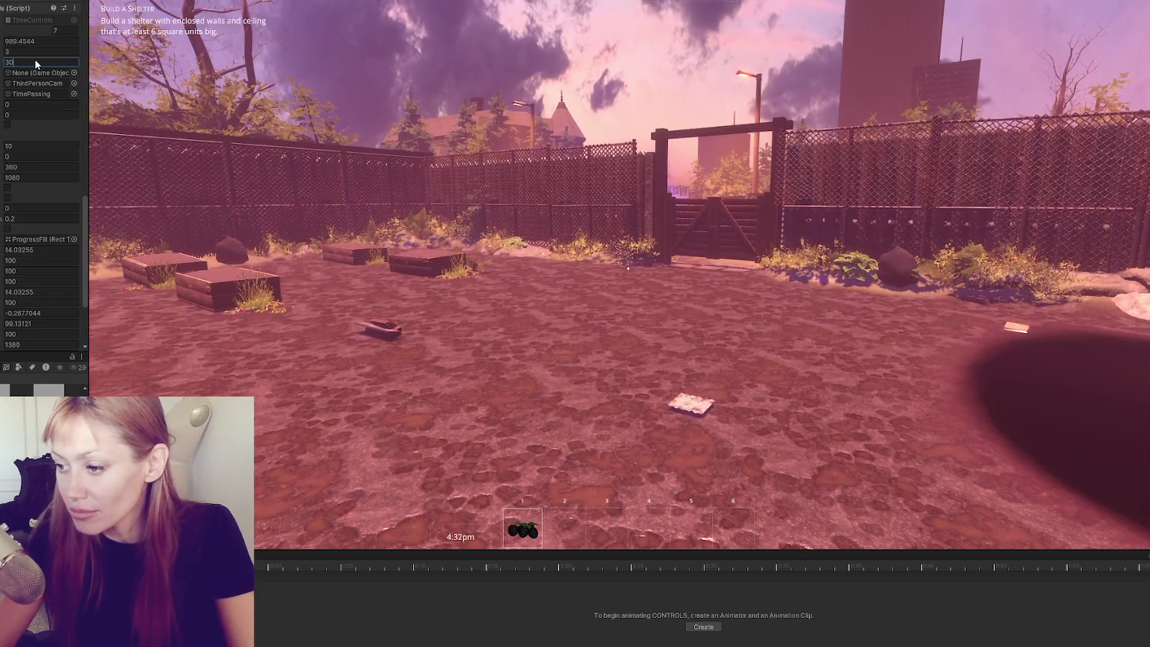
text(1)
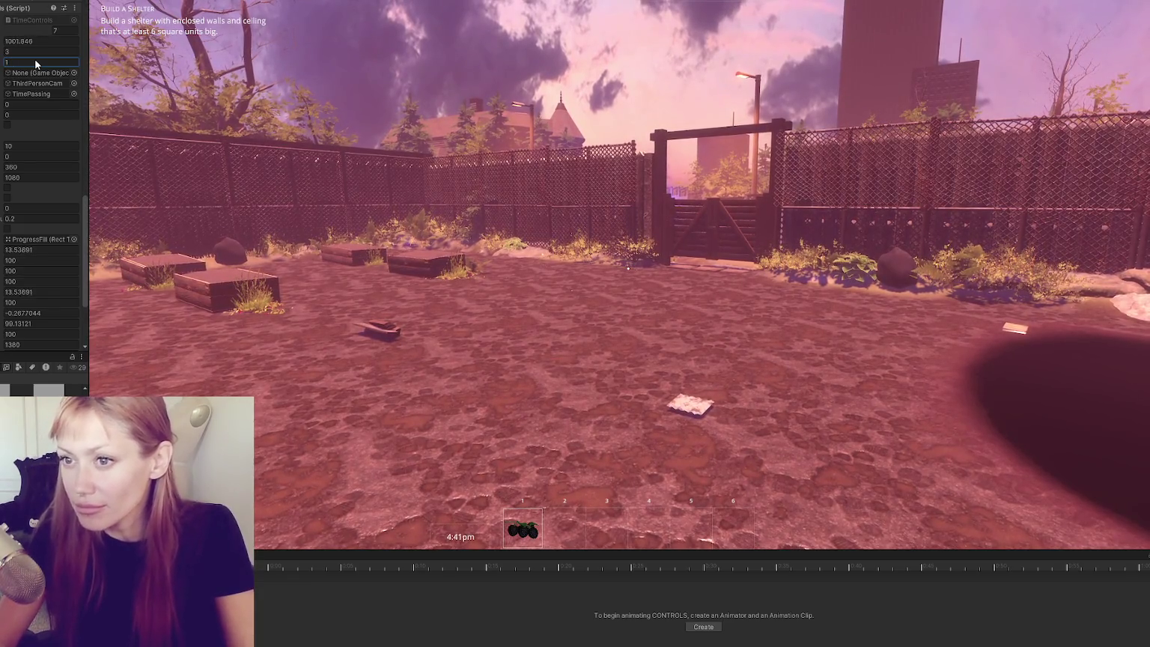
key(BackSpace)
text(5)
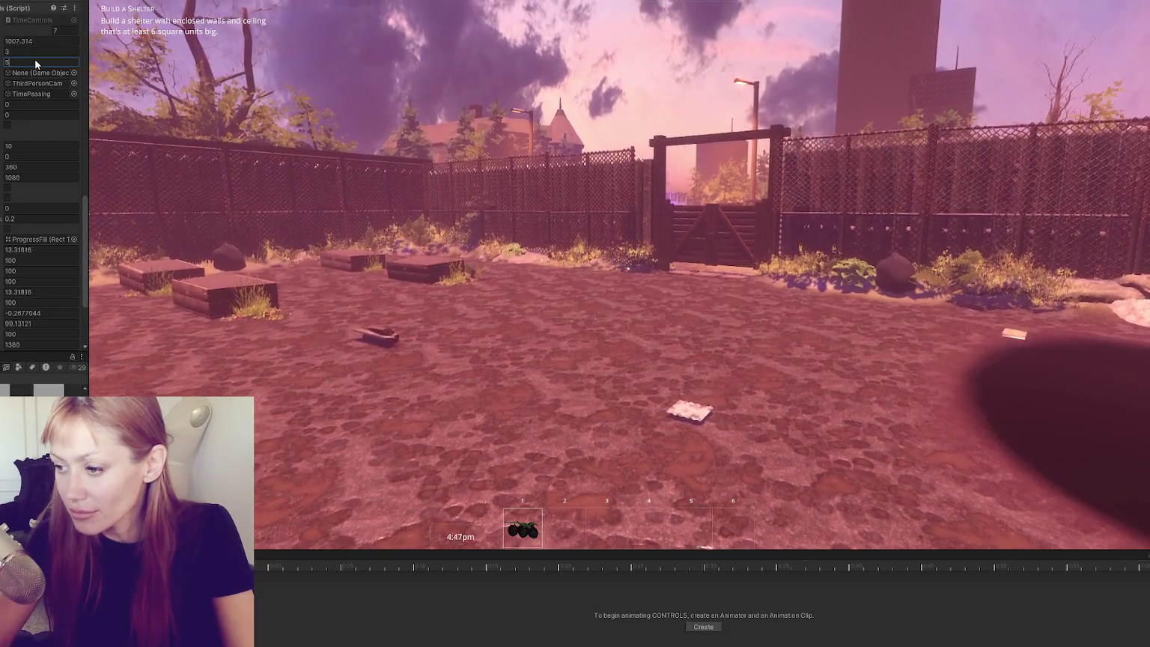
text(1)
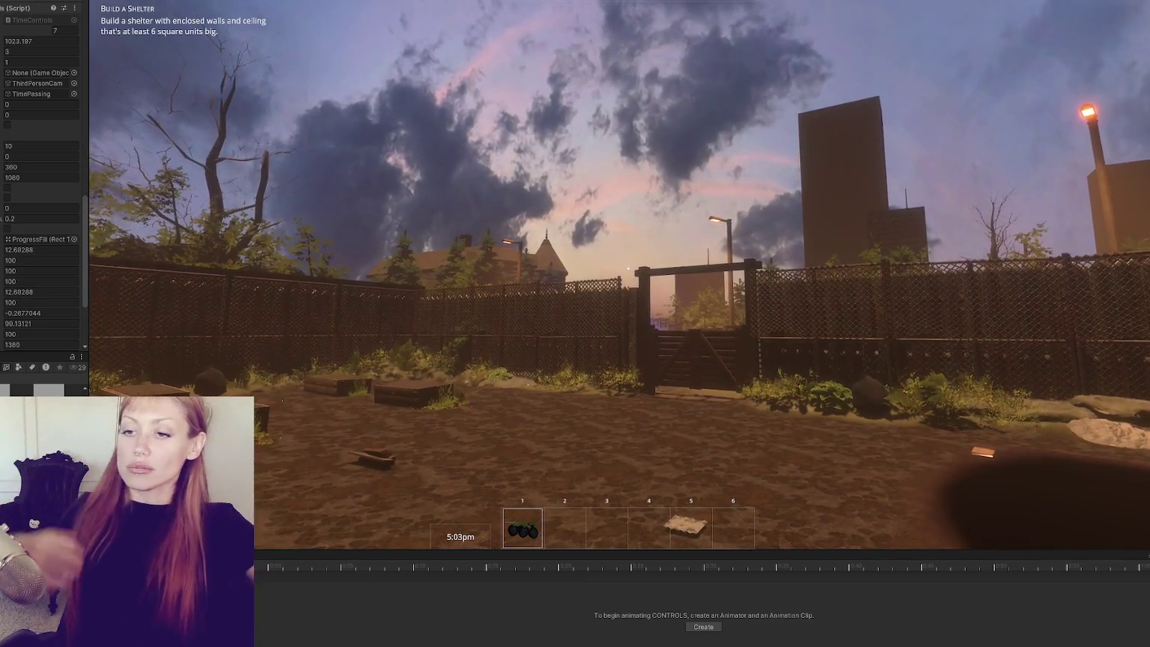
Pause to review the Inspector's volume and light settings, then resume until foggy night.
key(Escape)
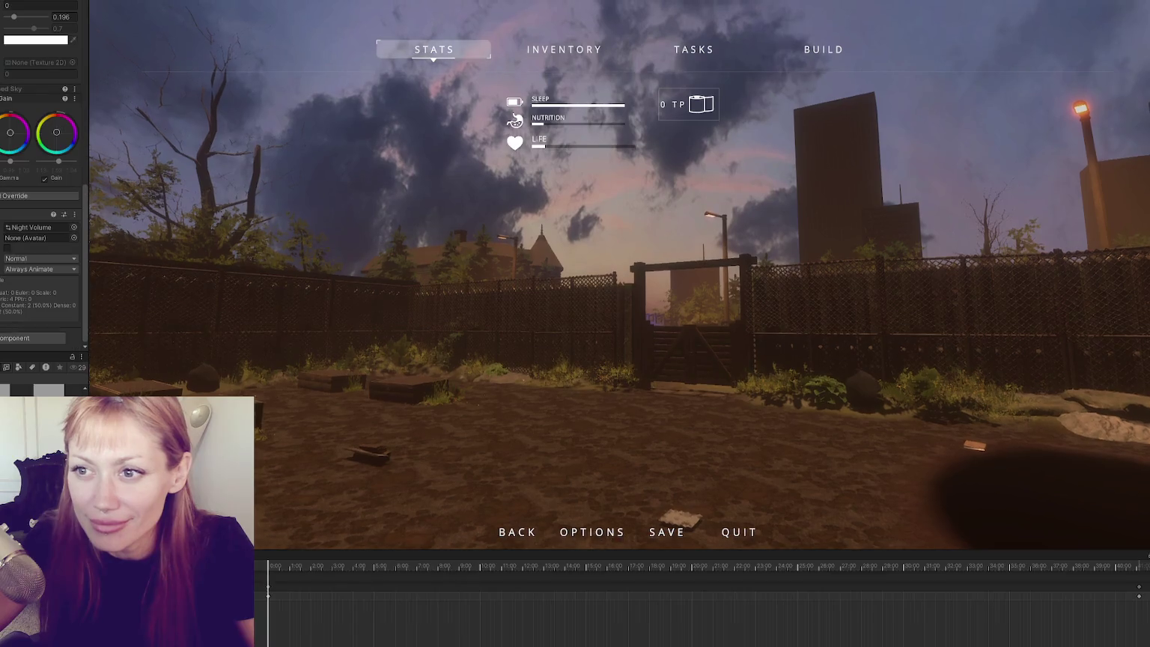
scroll(41, 172, up, 5)
scroll(42, 172, up, 10)
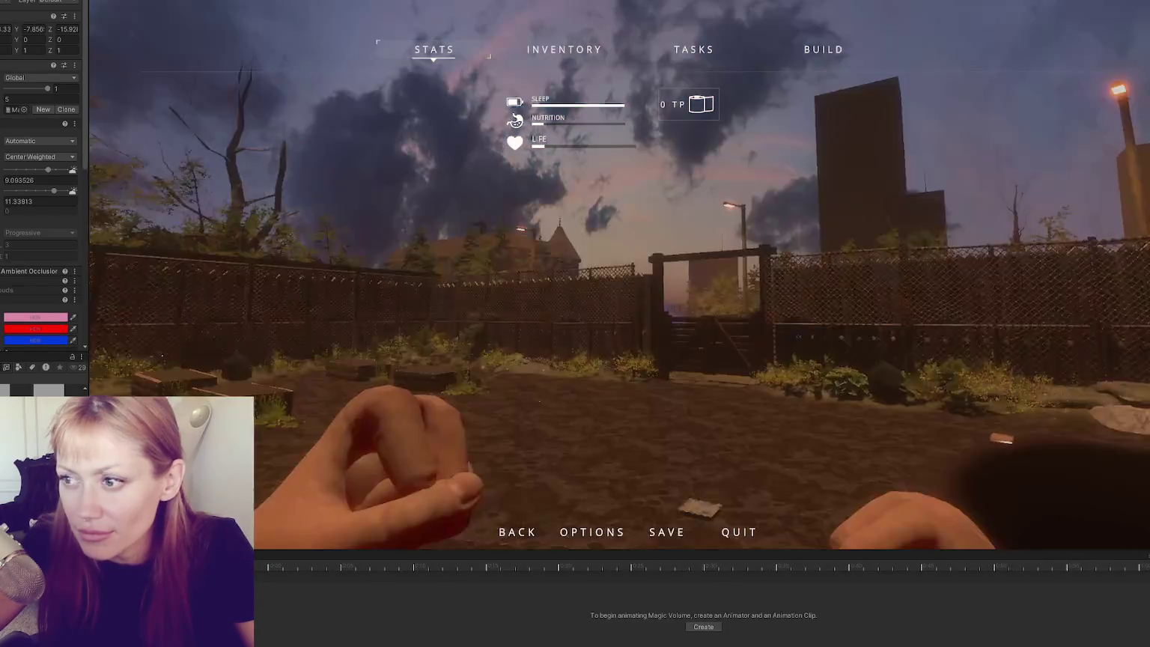
key(Escape)
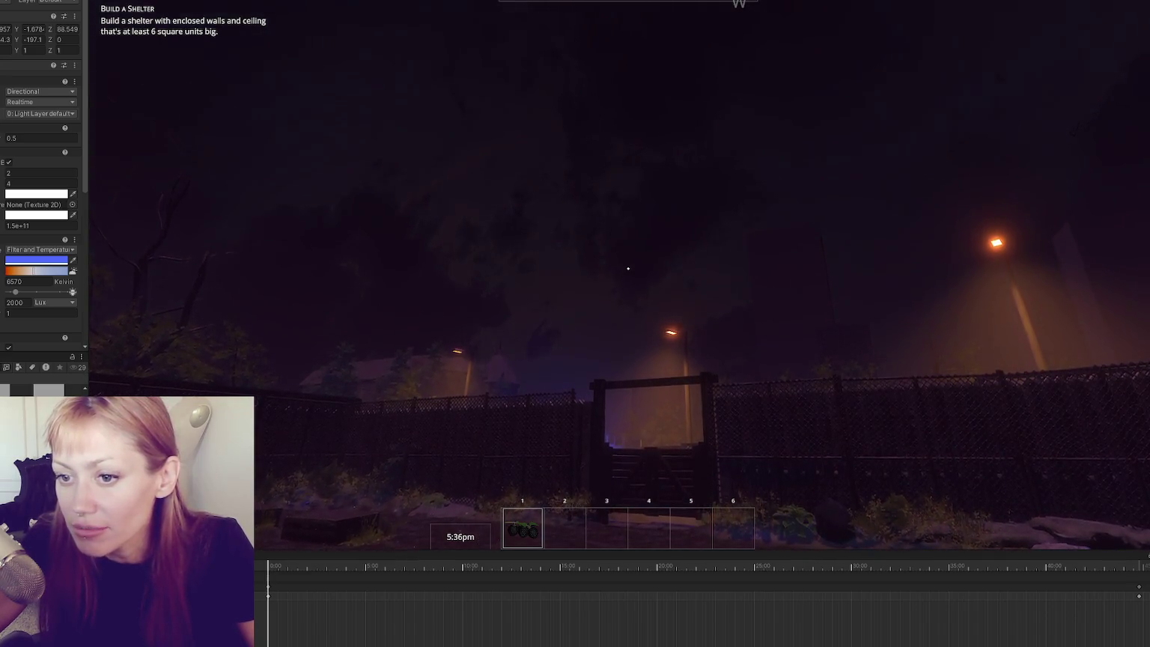
Show the SkyBox settings, walk the player to the garden gate and open it.
key(Down)
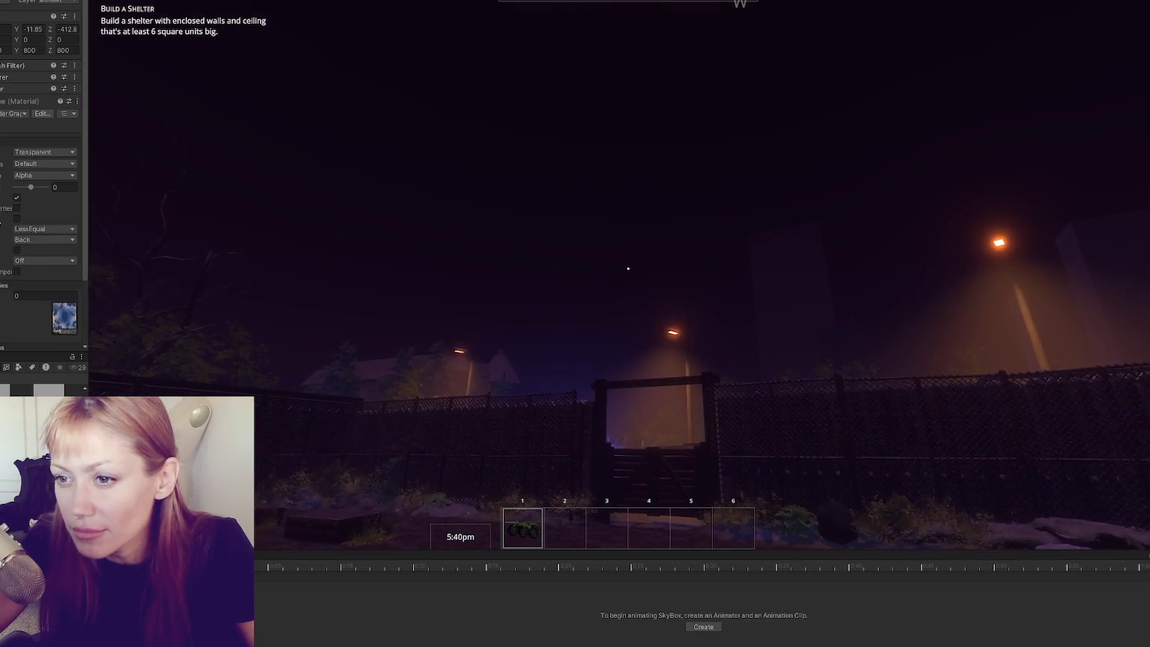
scroll(42, 187, down, 3)
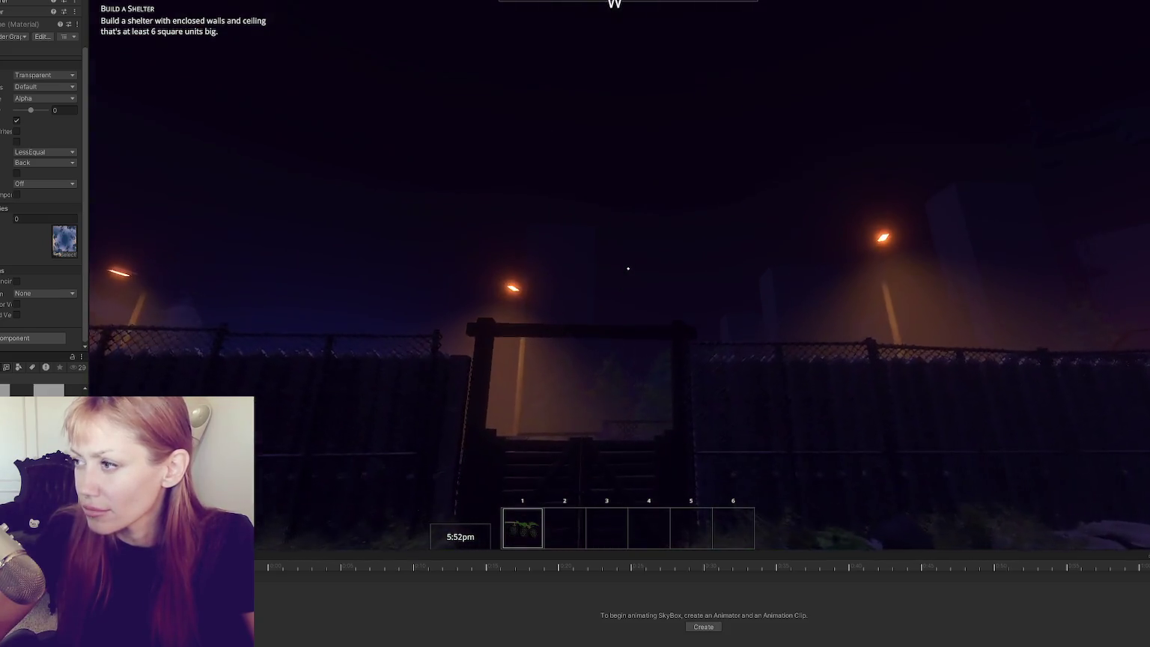
key(w)
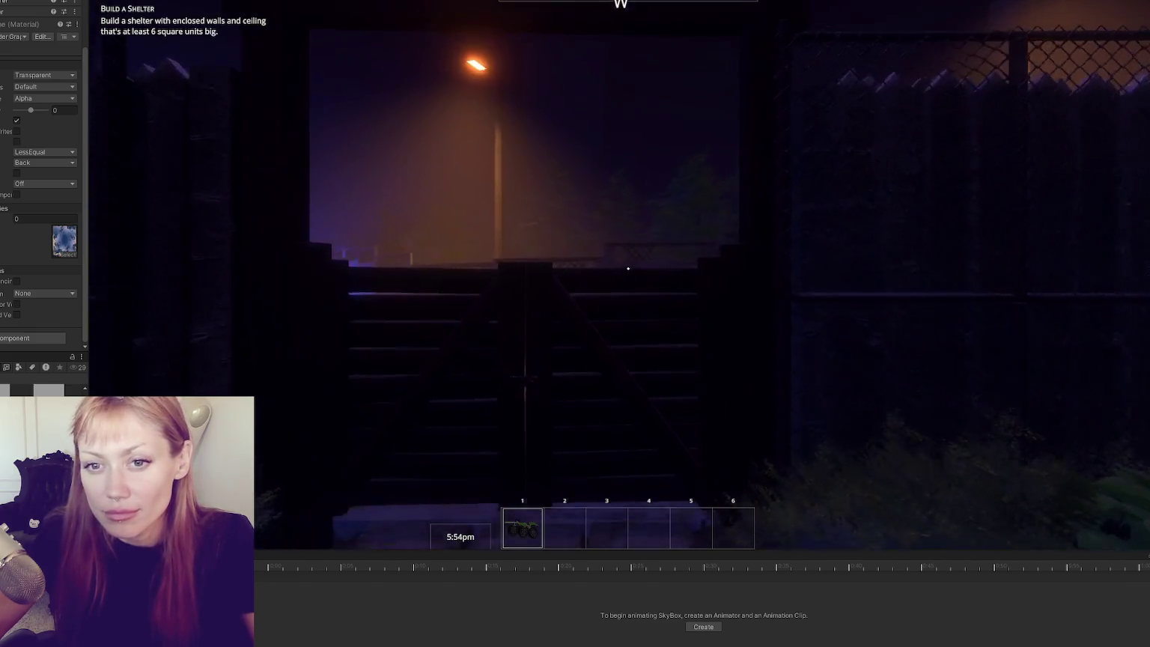
key(w)
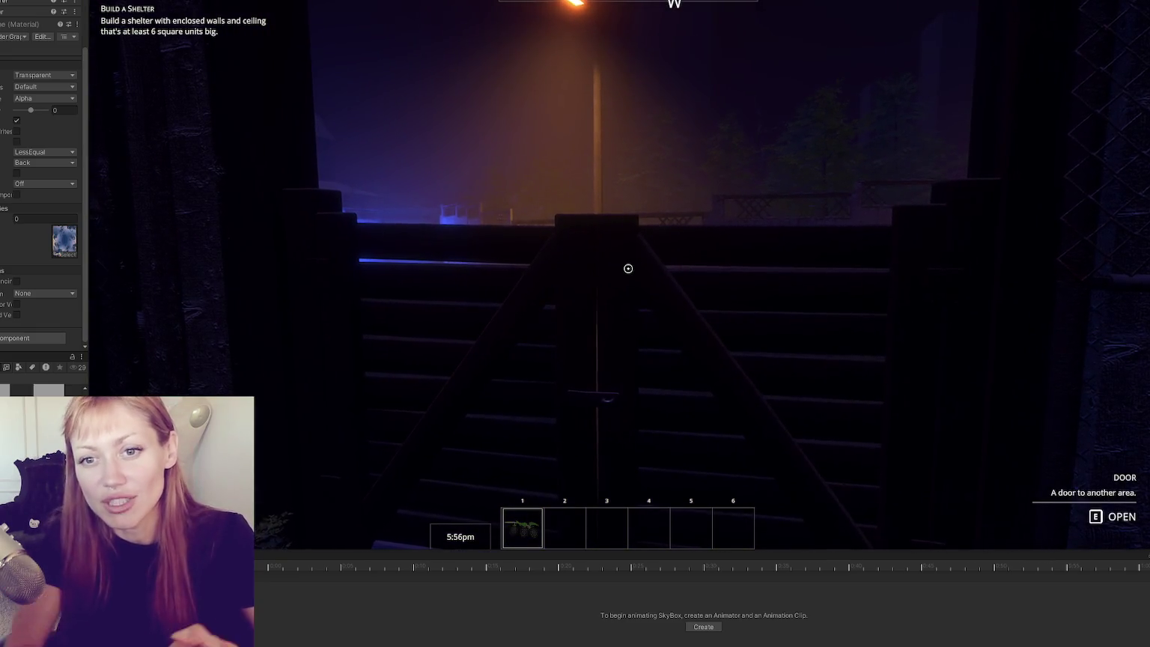
key(w)
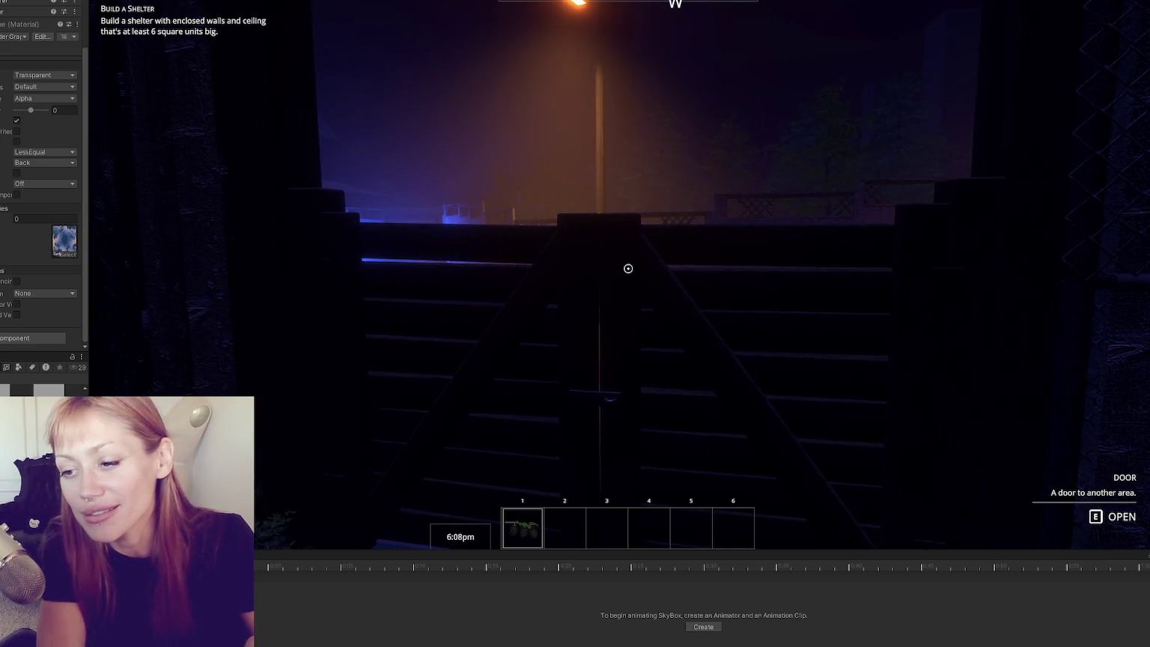
key(e)
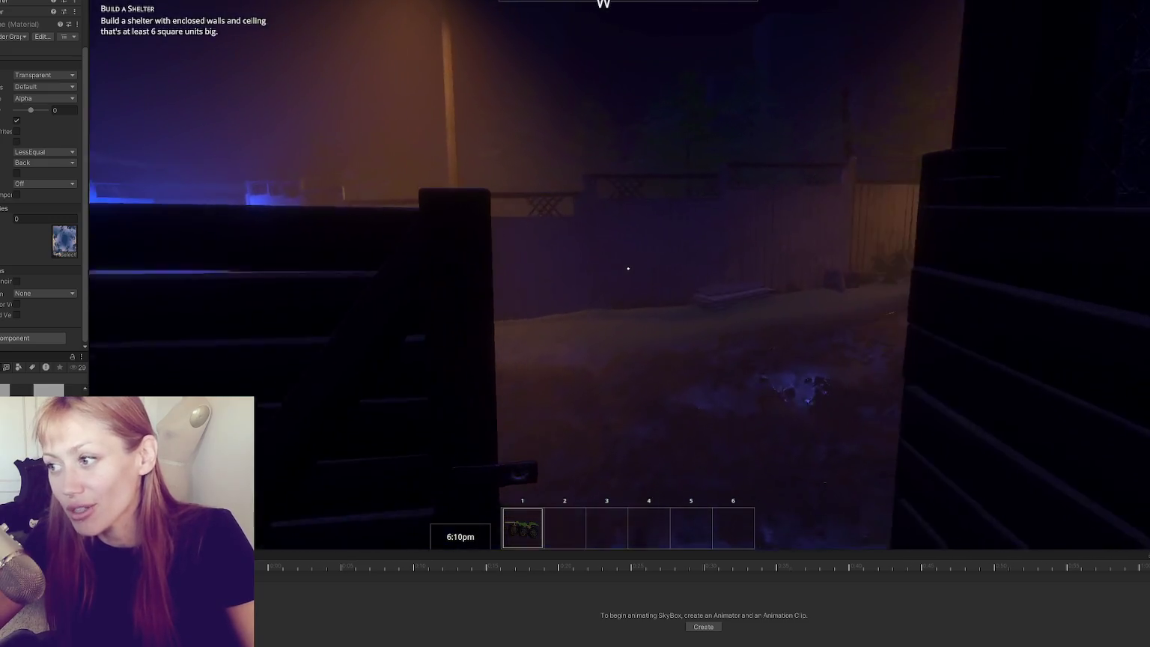
Explore the foggy, lamp-lit alley toward the blue-lit gate.
key(w)
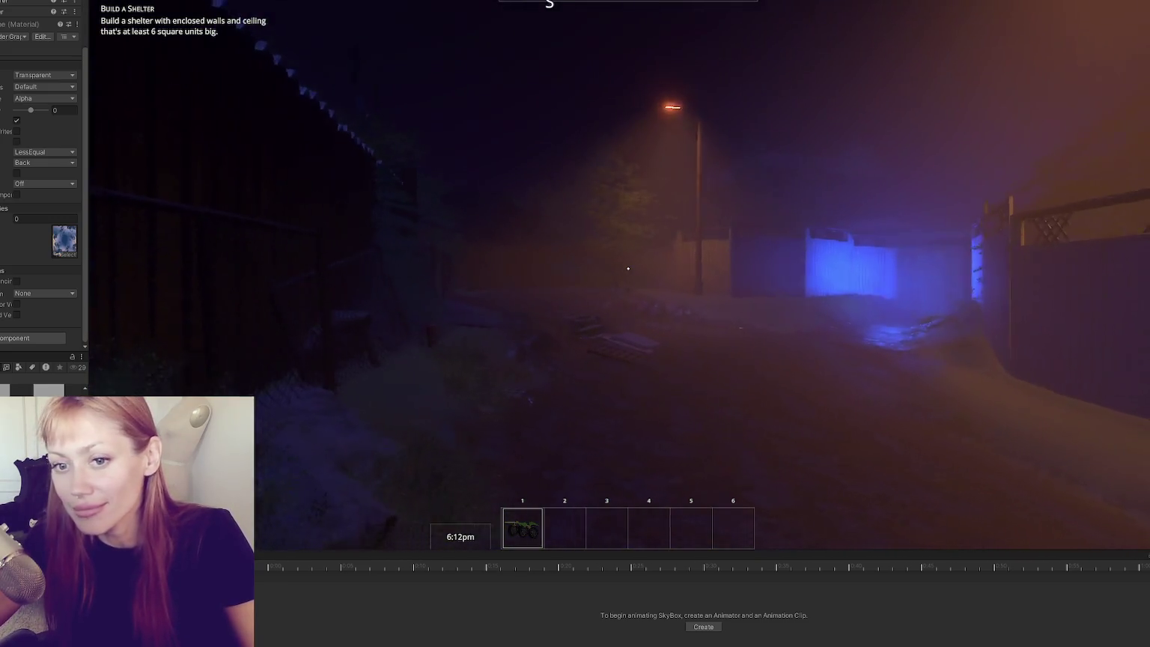
key(w)
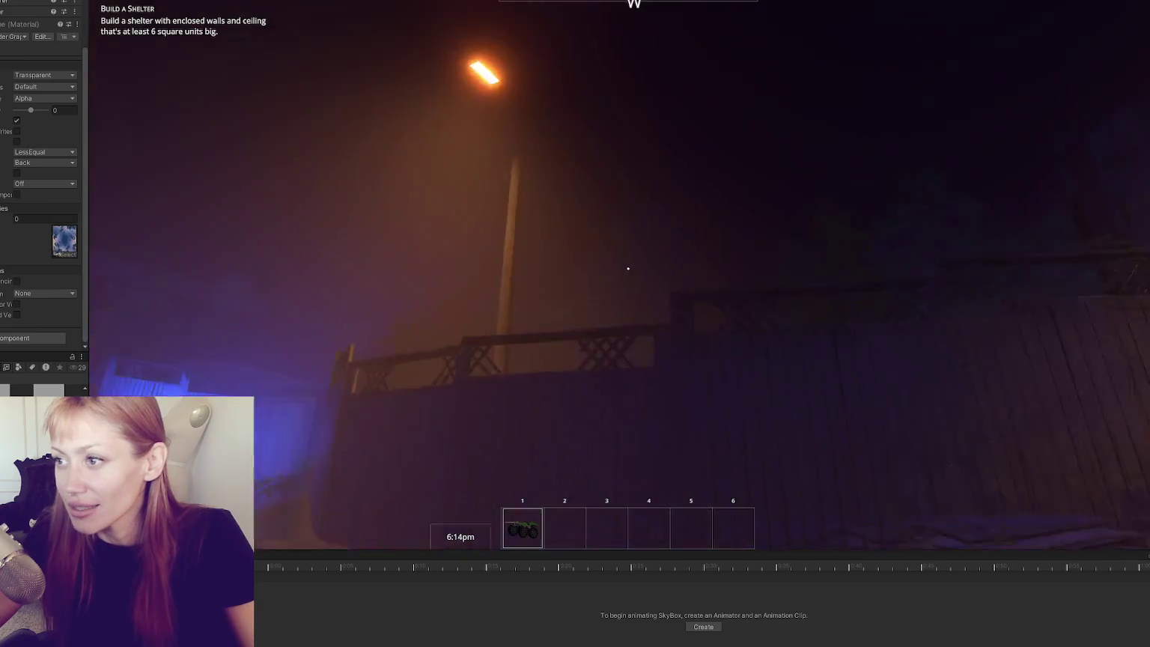
key(w)
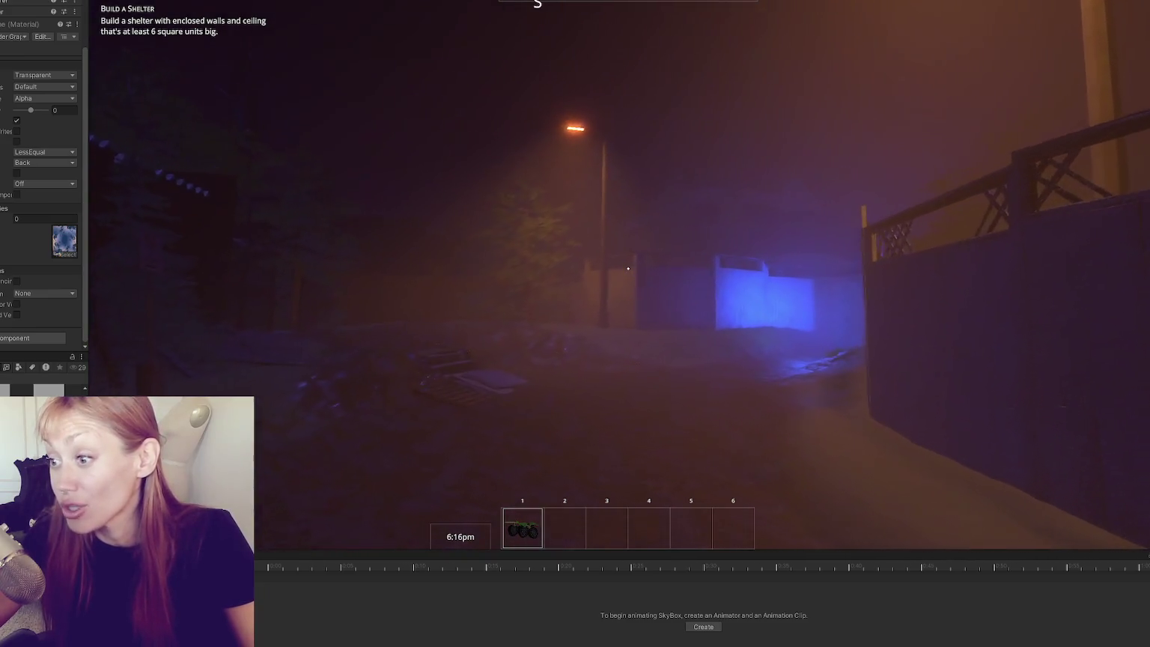
key(w)
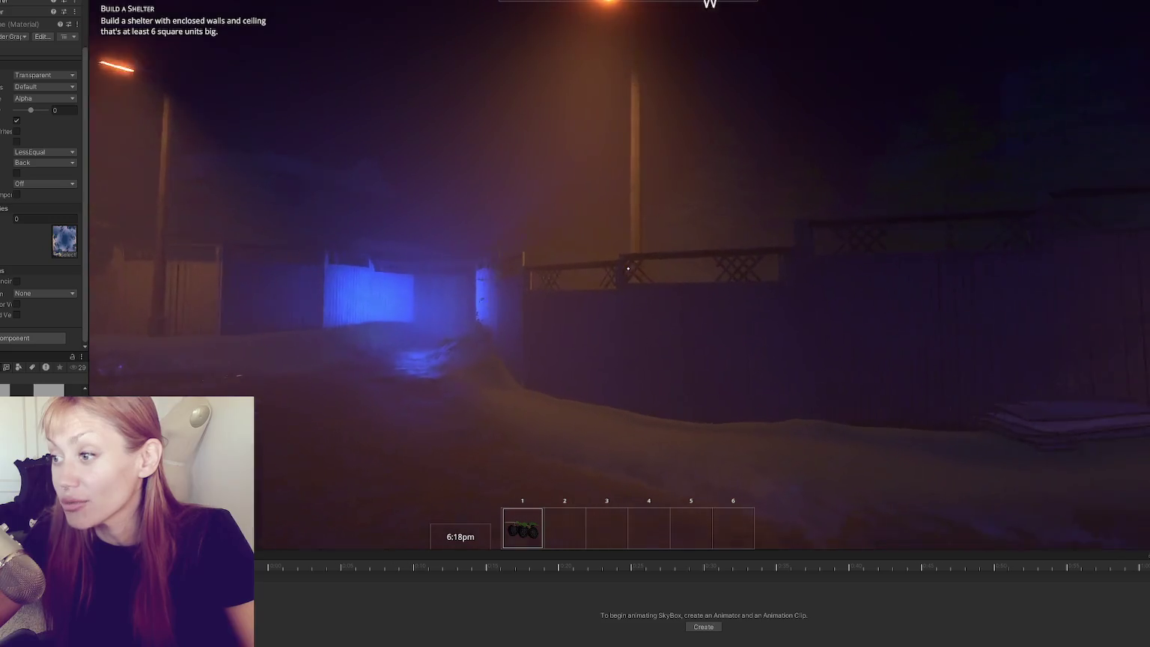
key(w)
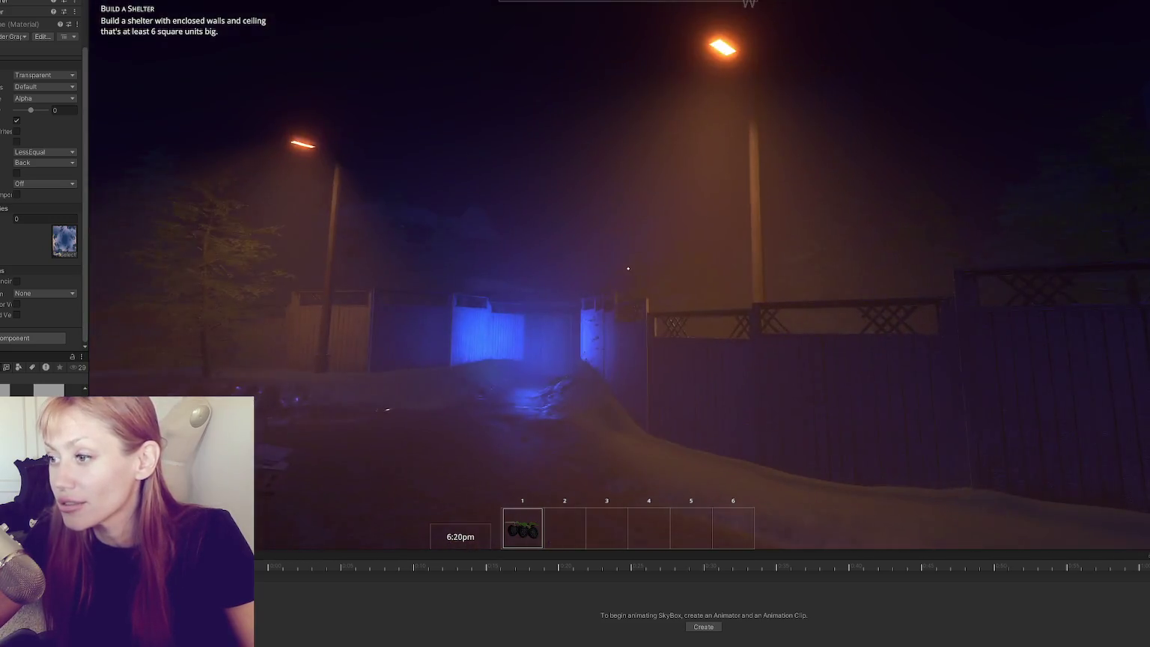
key(w)
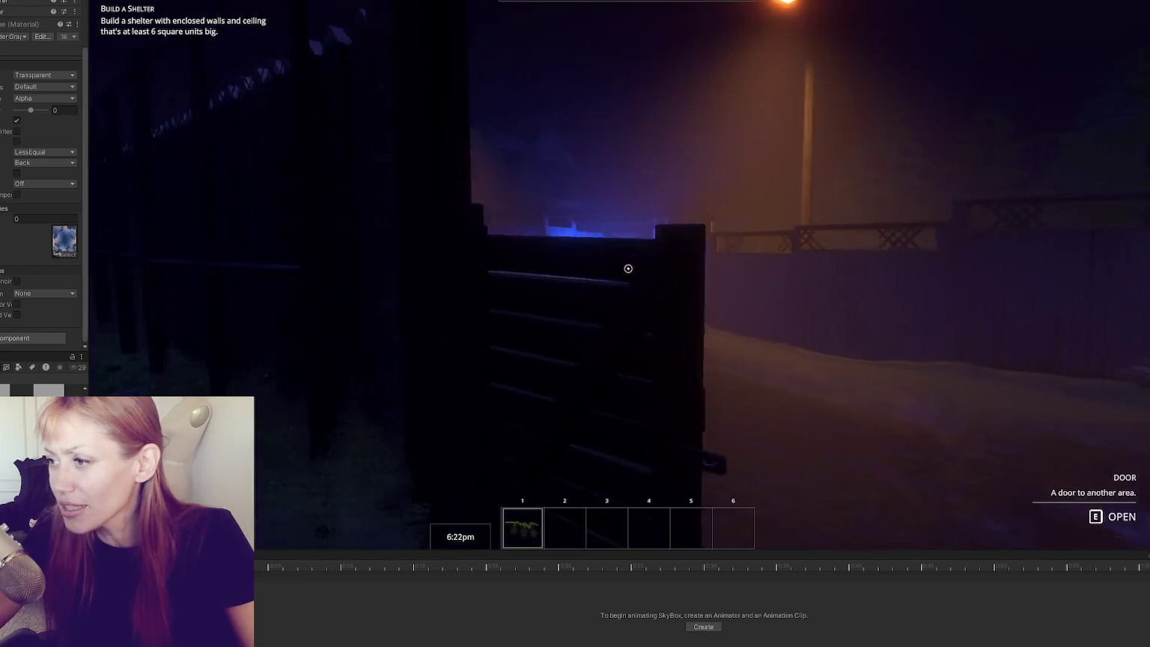
key(w)
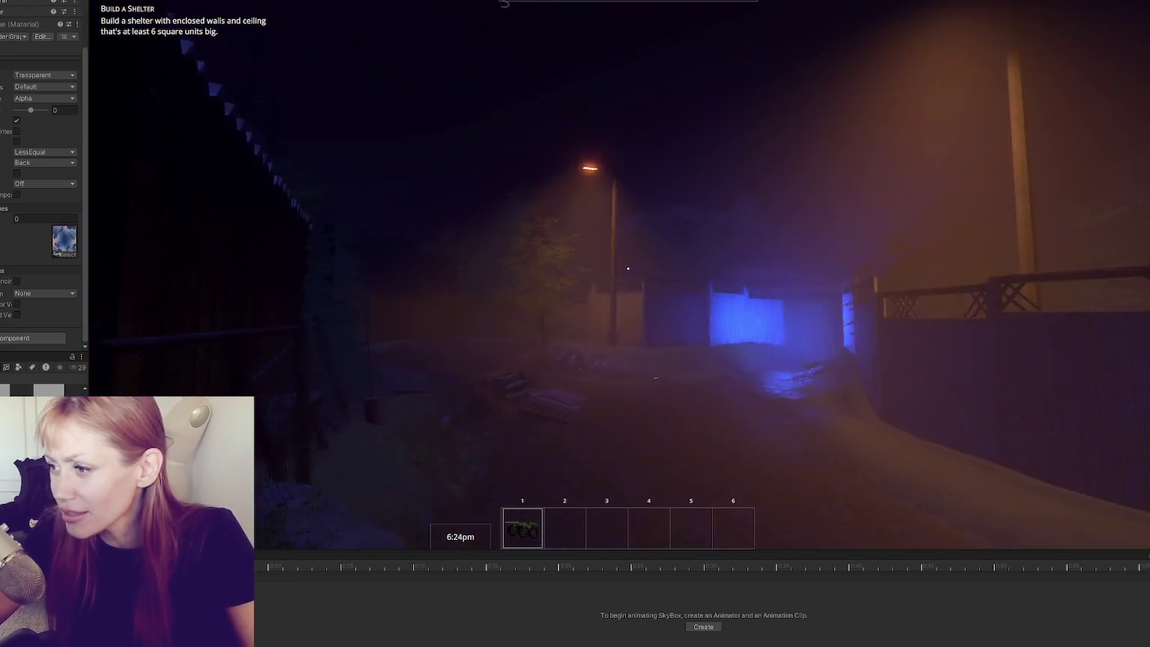
key(w)
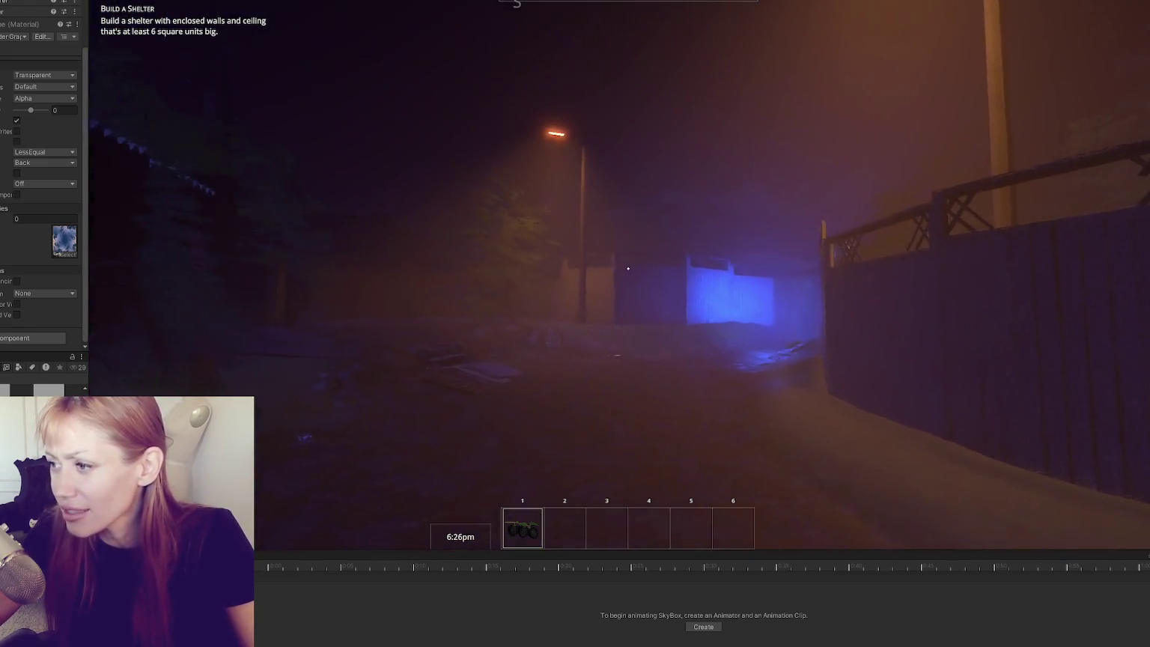
key(w)
key(w)
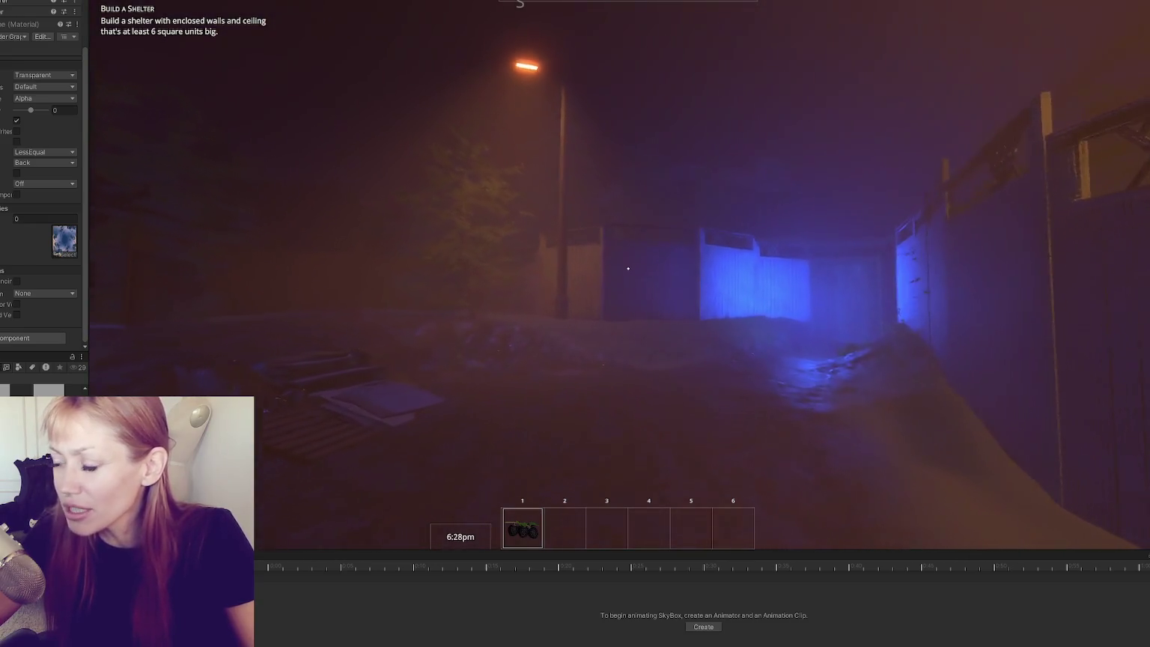